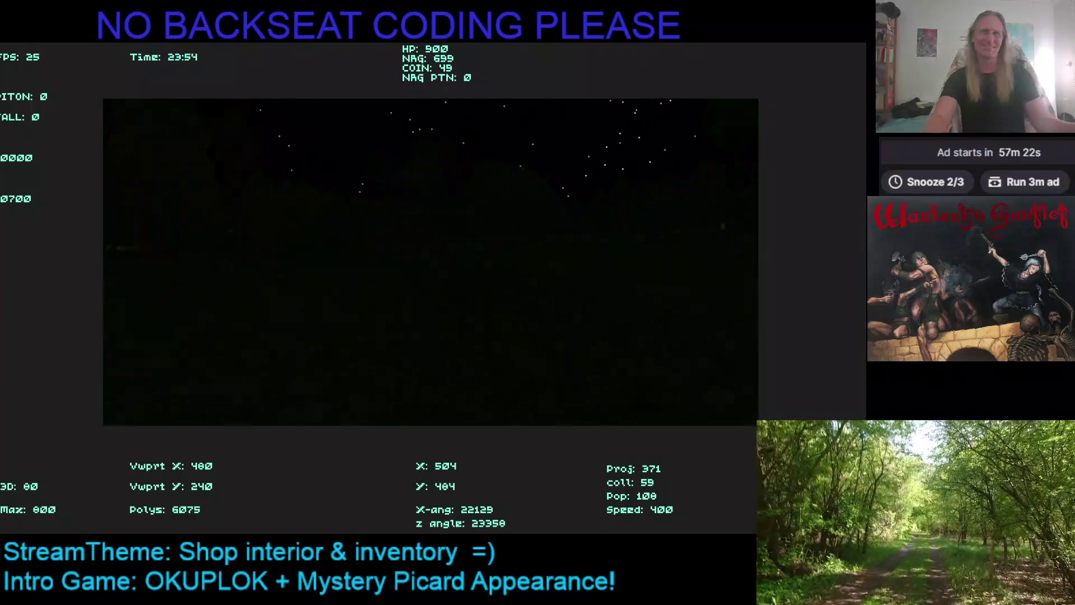
Step: Walk forward through the night forest, turning right and then left among the trees
{"action": "key", "text": "Up"}
{"action": "key", "text": "Right"}
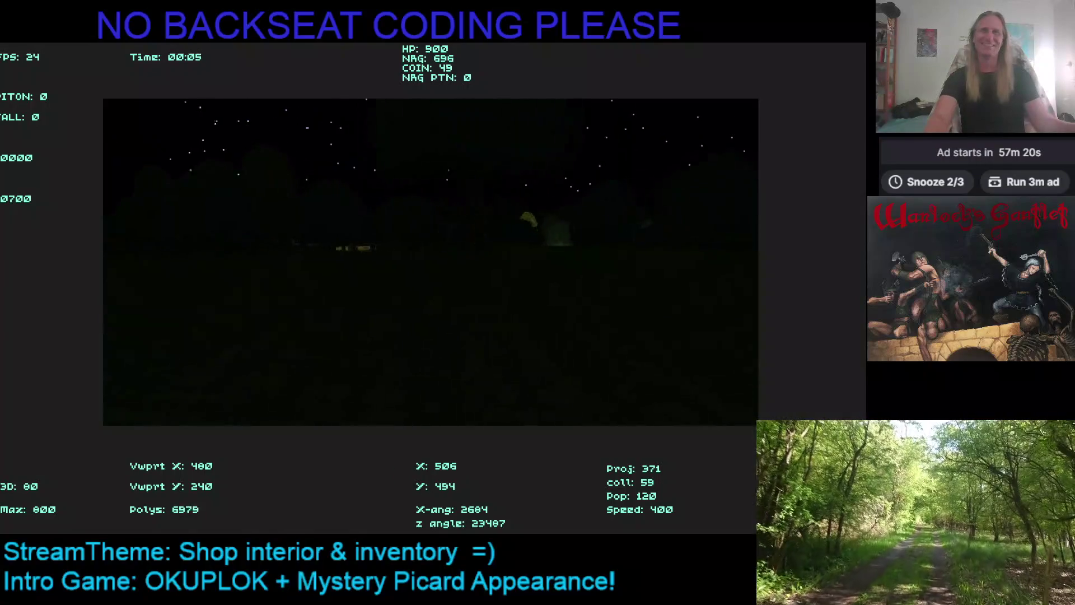
{"action": "key", "text": "Right"}
{"action": "key", "text": "Up"}
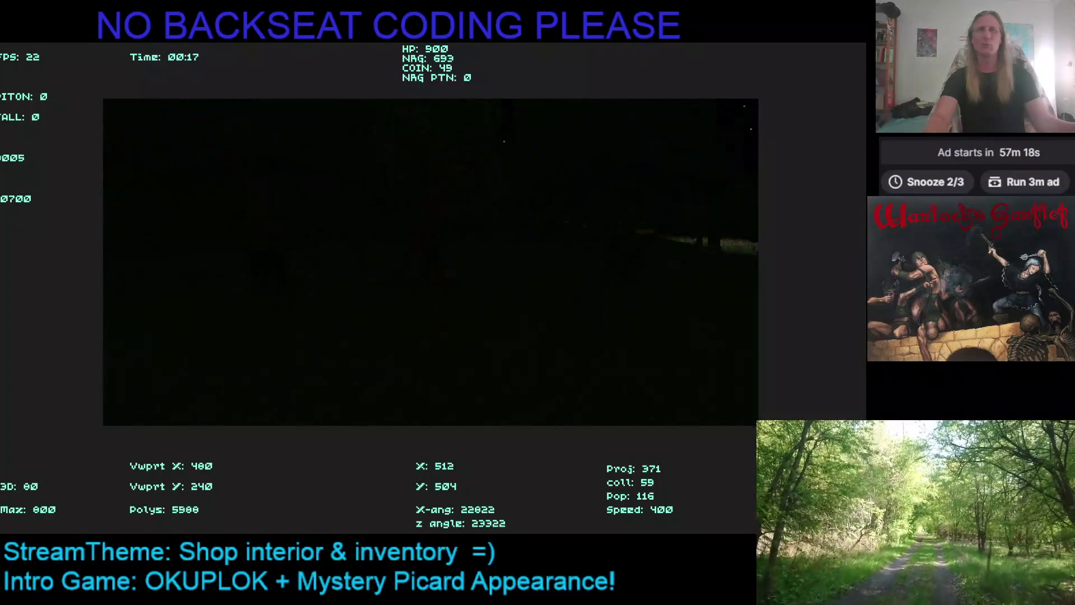
{"action": "key", "text": "Left"}
{"action": "key", "text": "Up"}
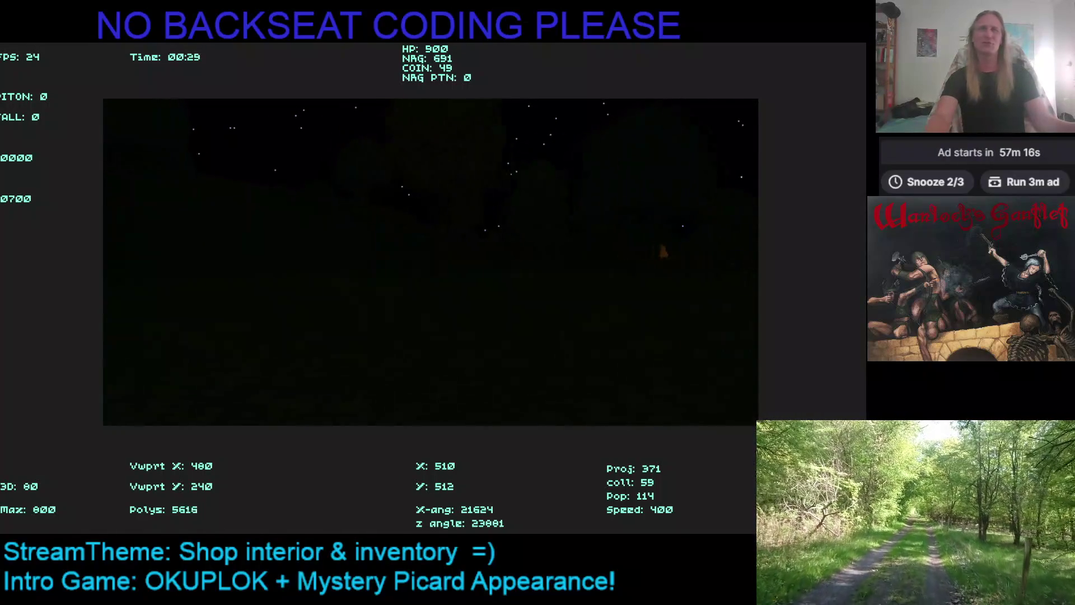
{"action": "key", "text": "Left"}
{"action": "key", "text": "Up"}
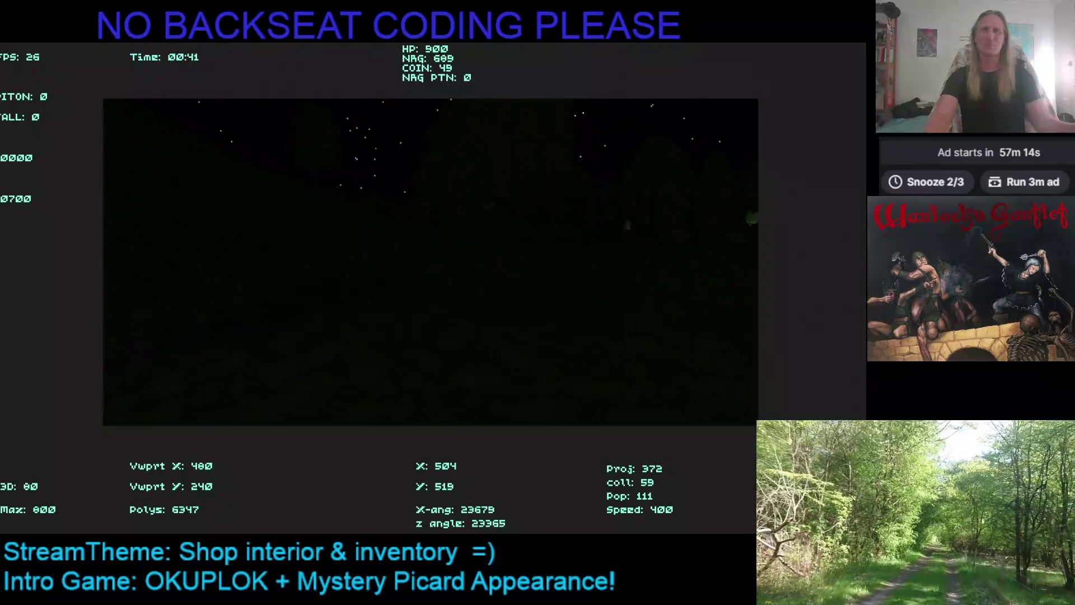
{"action": "key", "text": "Left"}
{"action": "key", "text": "Up"}
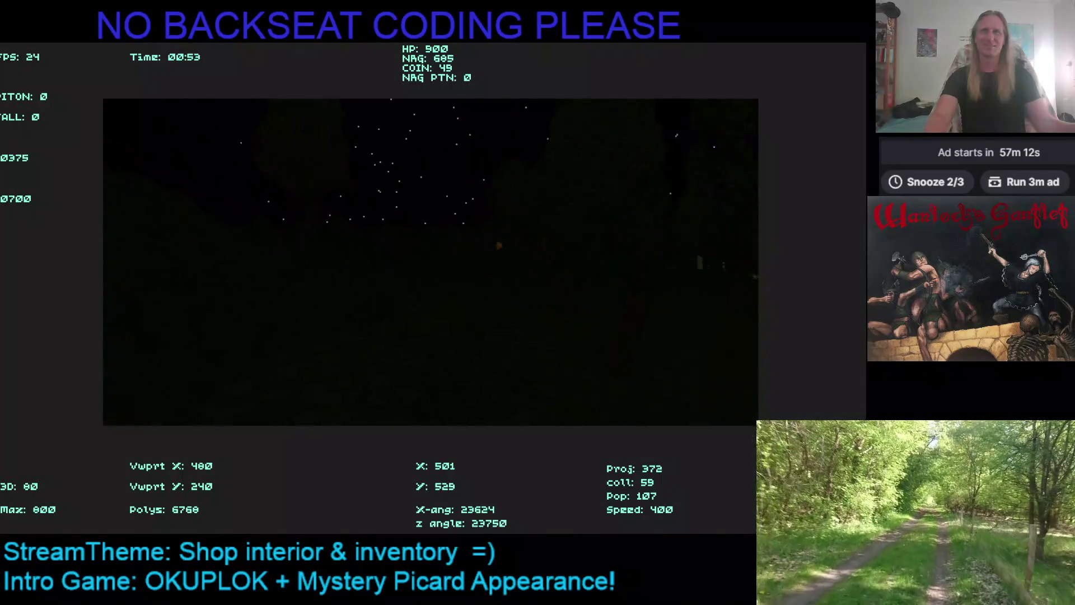
{"action": "key", "text": "Left"}
{"action": "key", "text": "Up"}
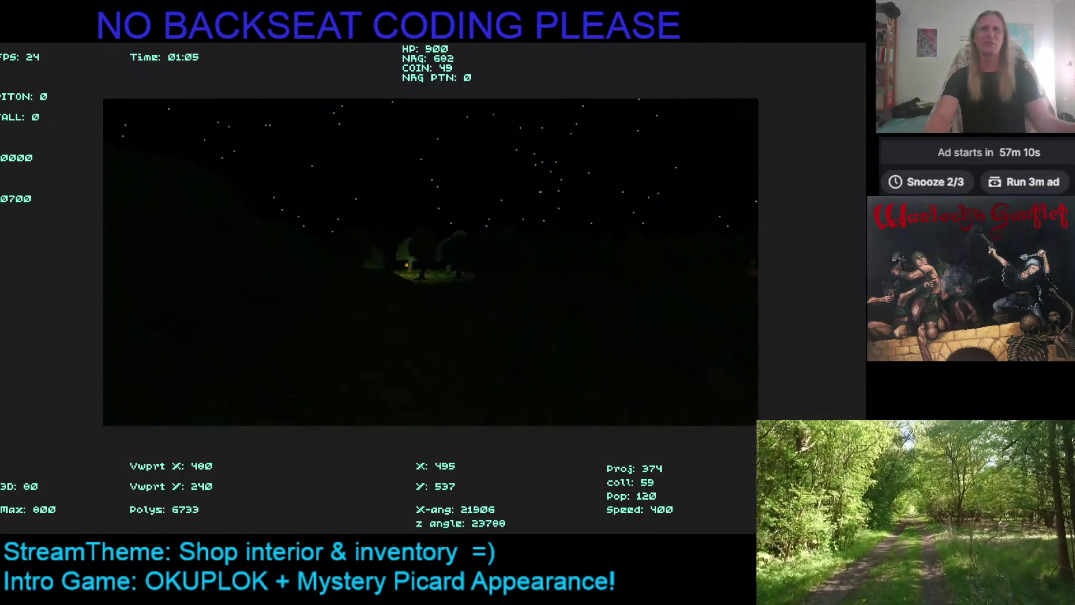
Step: Cross the clearing past the glowing trees and large tree, then quit the game
{"action": "key", "text": "Right"}
{"action": "key", "text": "Up"}
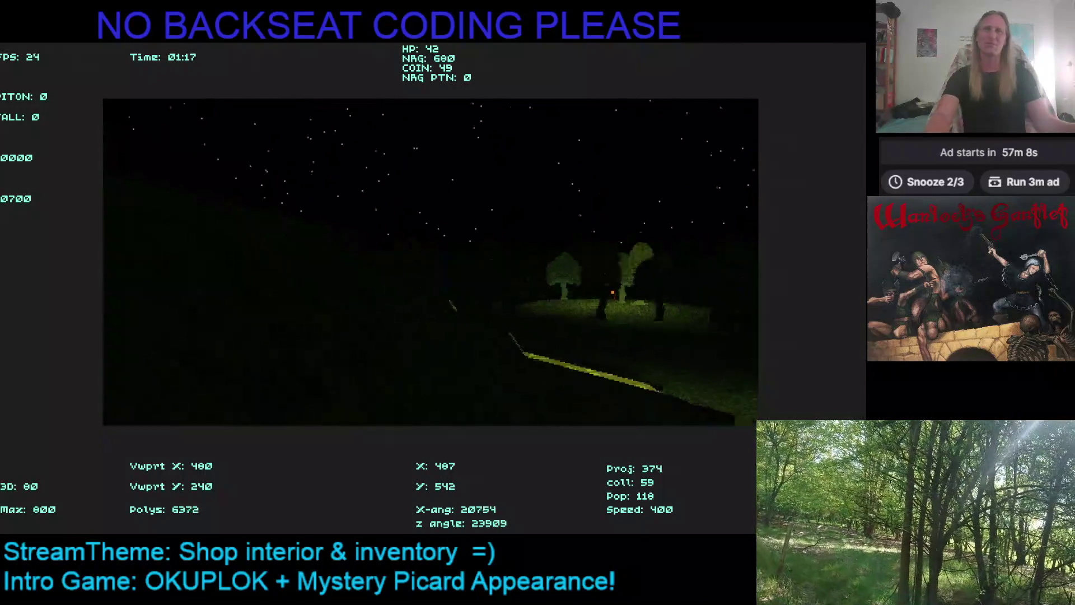
{"action": "key", "text": "Right"}
{"action": "key", "text": "Up"}
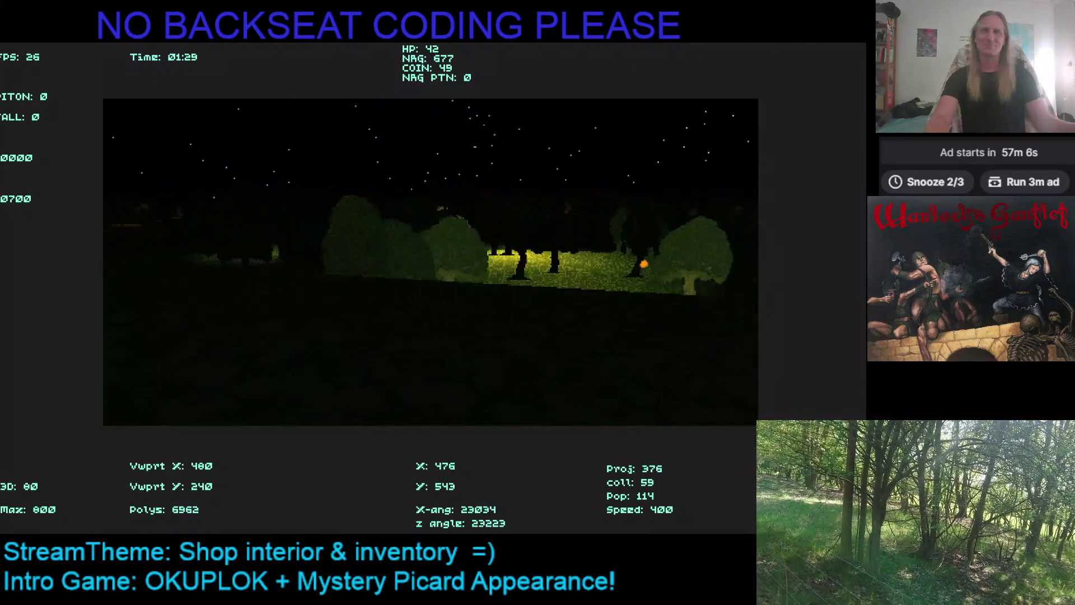
{"action": "key", "text": "Right"}
{"action": "key", "text": "Up"}
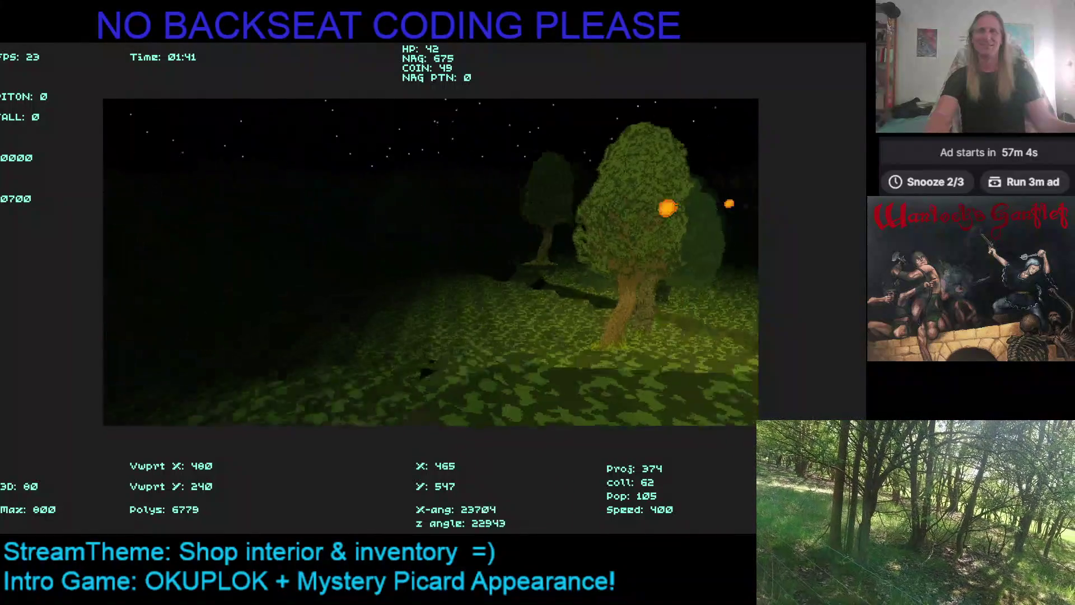
{"action": "key", "text": "Left"}
{"action": "key", "text": "Up"}
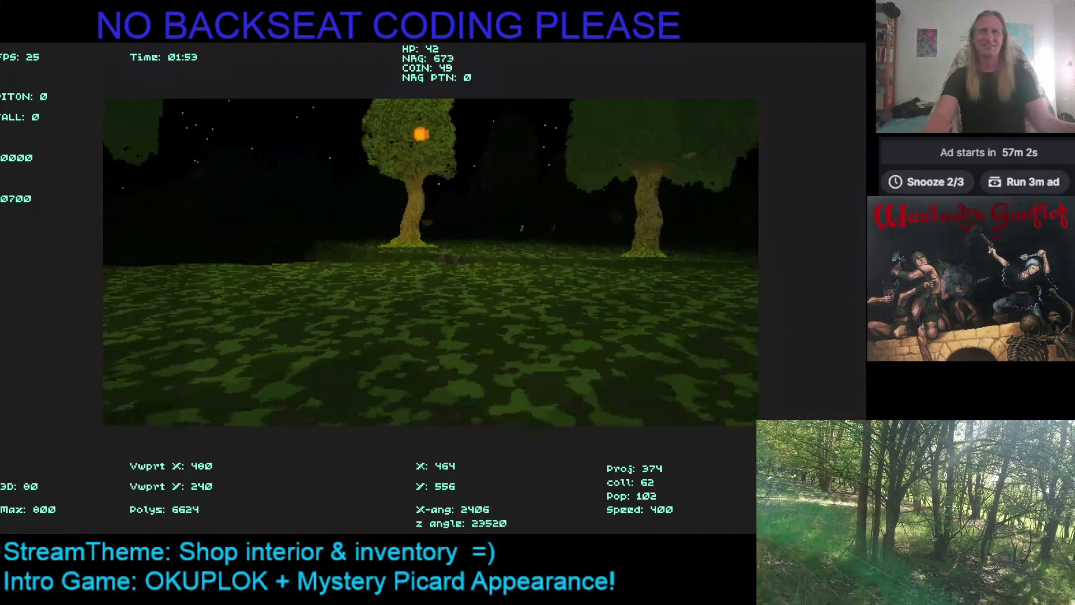
{"action": "key", "text": "Right"}
{"action": "key", "text": "Up"}
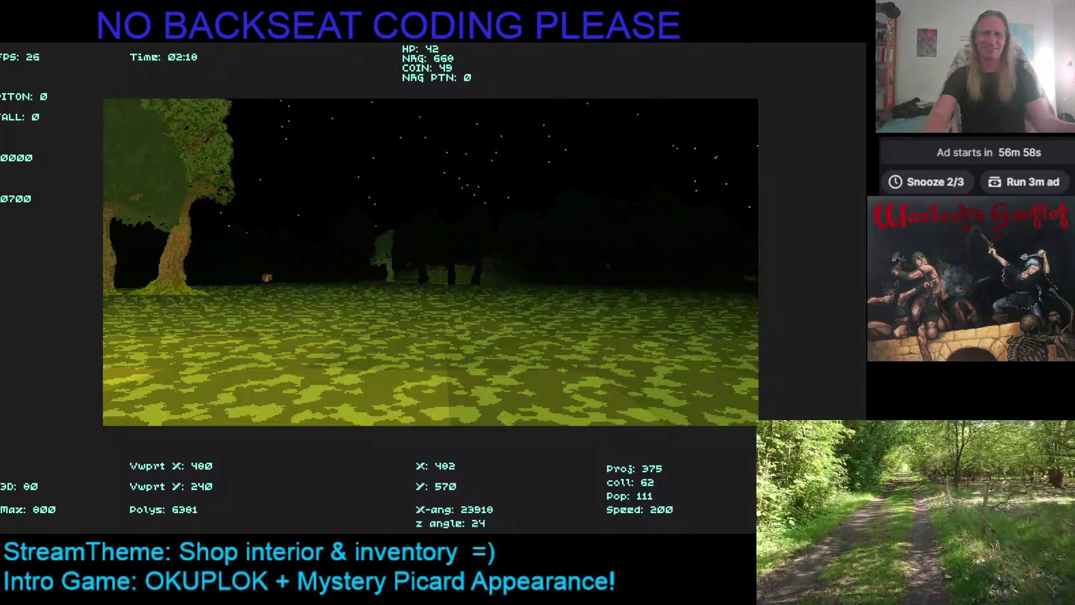
{"action": "key", "text": "Escape"}
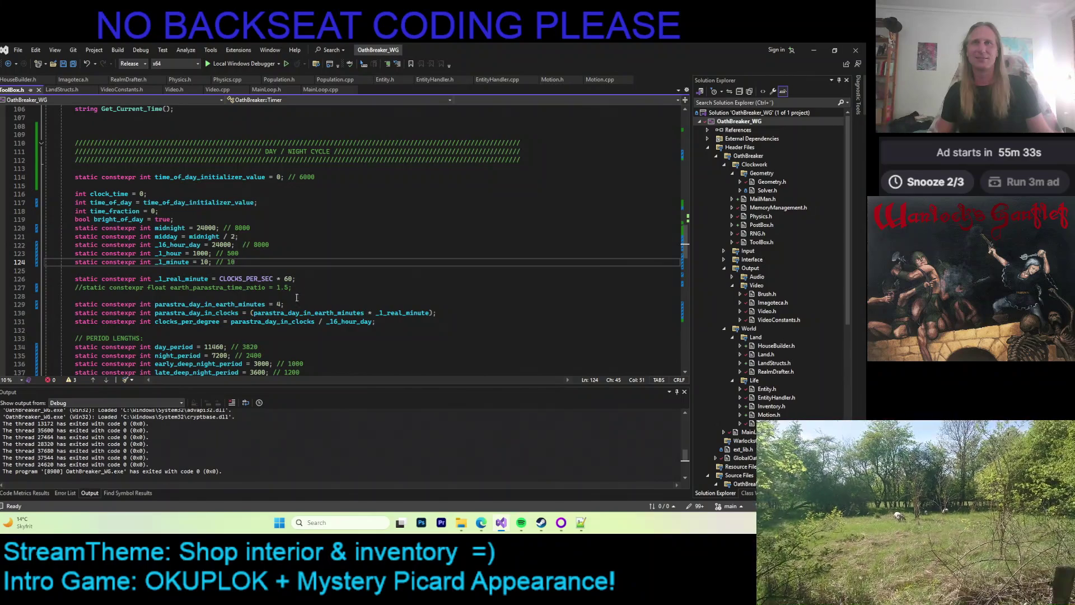
Step: Change parastra_day_in_earth_minutes to 40 and save the code file
{"action": "left_click", "coordinate": [280, 303]}
{"action": "type", "text": "0;"}
{"action": "key", "text": "ctrl+s"}
Step: Launch Kaleidomancer from its folder in the file browser
{"action": "left_click", "coordinate": [812, 51]}
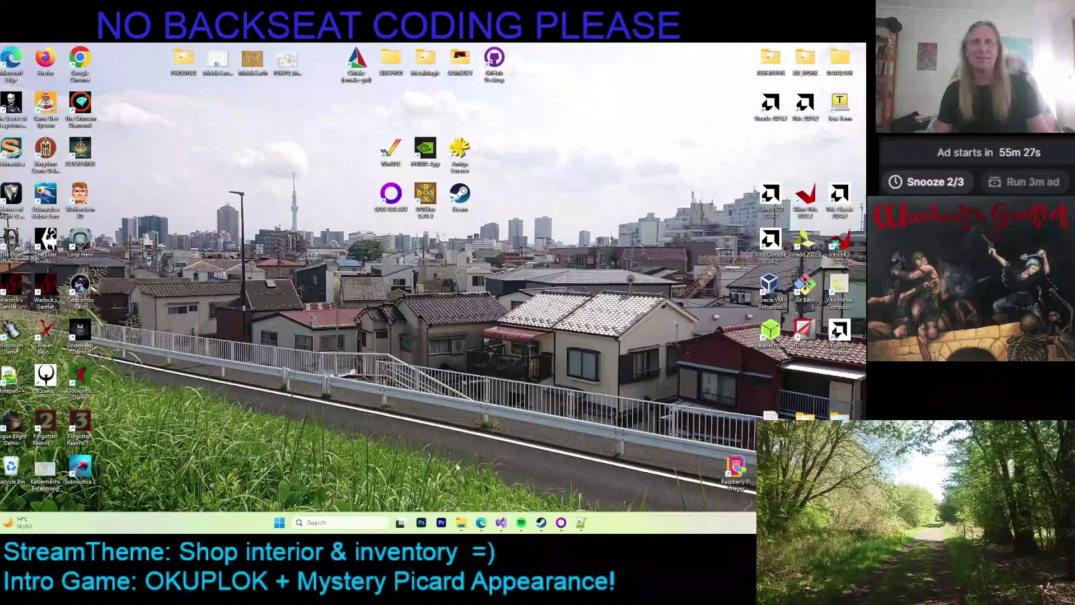
{"action": "left_click", "coordinate": [460, 522]}
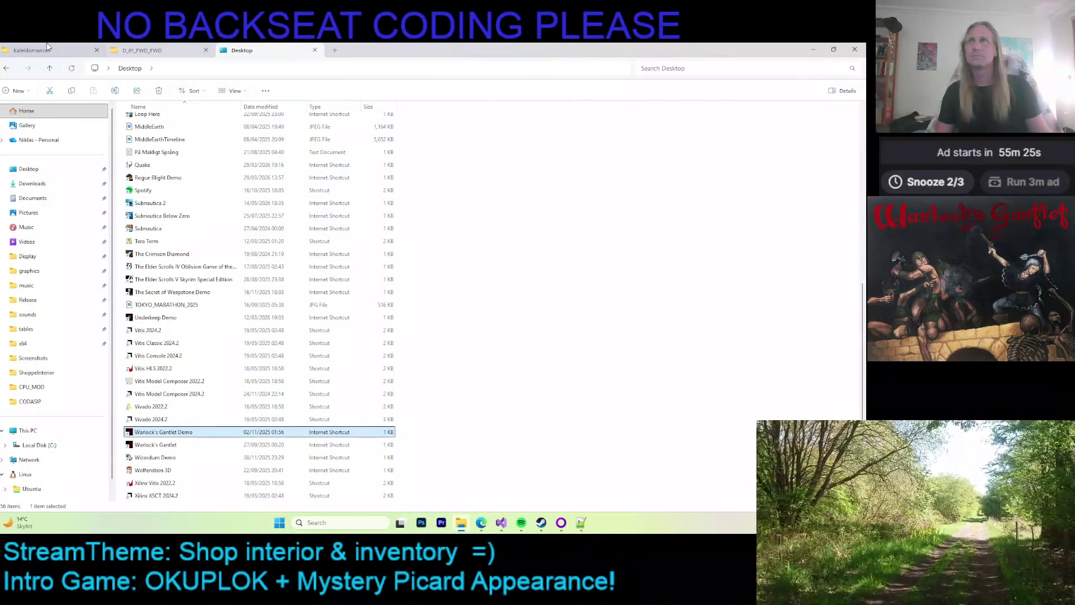
{"action": "left_click", "coordinate": [315, 49]}
{"action": "left_click", "coordinate": [84, 48]}
{"action": "double_click", "coordinate": [196, 286]}
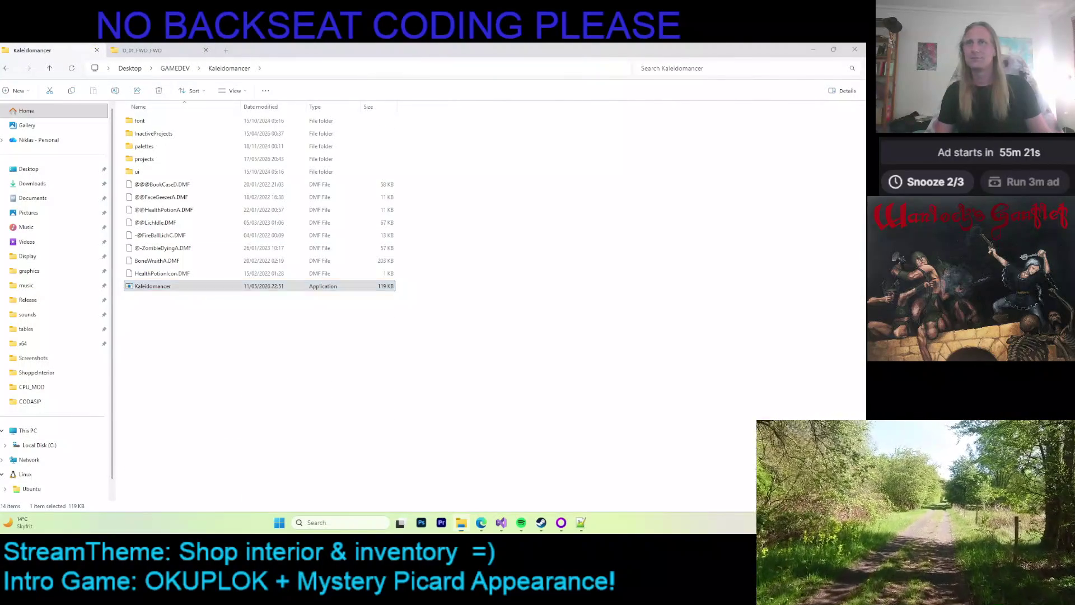
Step: Load a different colour palette in Kaleidomancer
{"action": "left_click", "coordinate": [233, 78]}
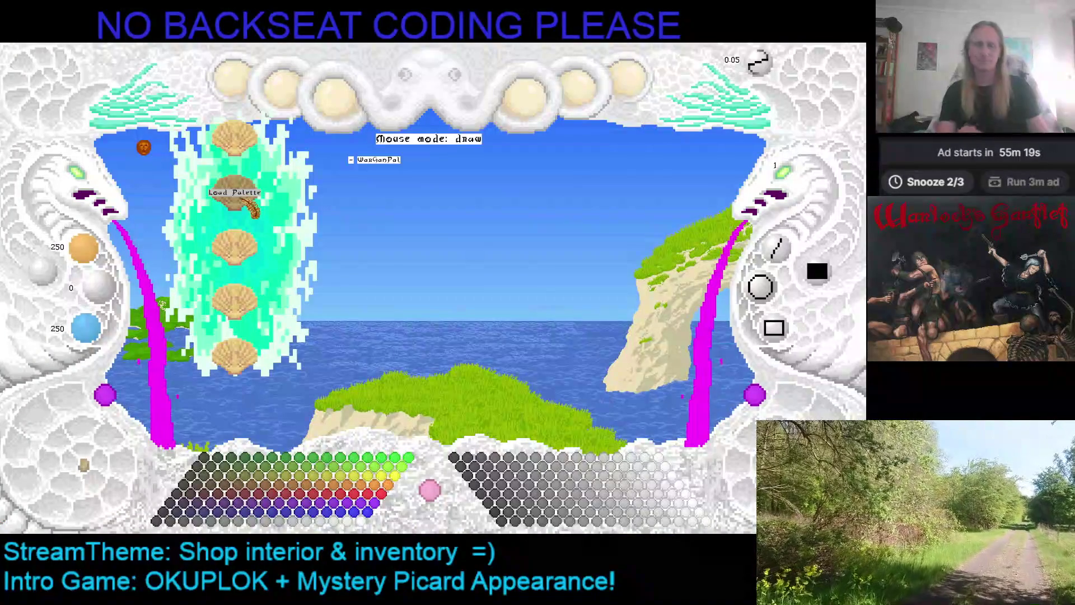
{"action": "left_click", "coordinate": [232, 192]}
{"action": "left_click", "coordinate": [232, 78]}
Step: Load the shop-interior project from the list of saved projects
{"action": "left_click", "coordinate": [627, 81]}
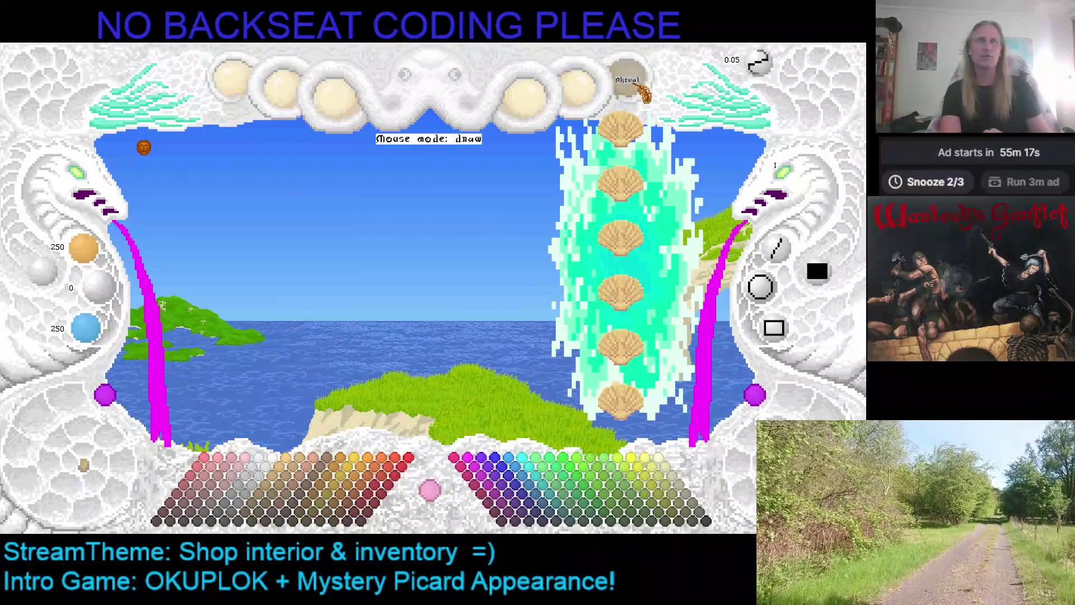
{"action": "left_click", "coordinate": [621, 183]}
{"action": "key", "text": "Down"}
{"action": "key", "text": "Down"}
{"action": "key", "text": "Down"}
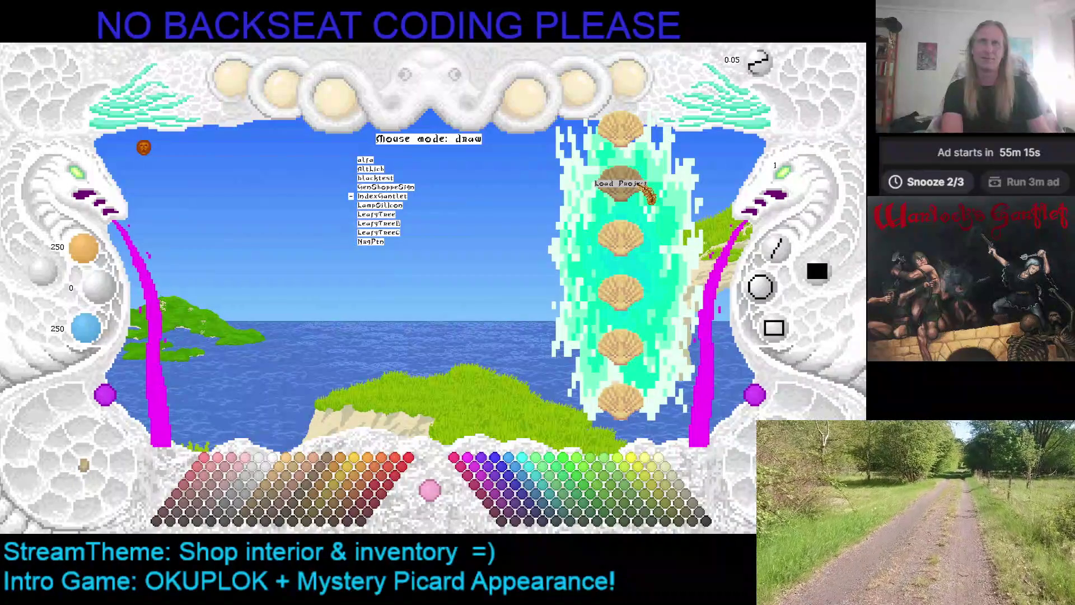
{"action": "key", "text": "Down"}
{"action": "key", "text": "Down"}
{"action": "key", "text": "Down"}
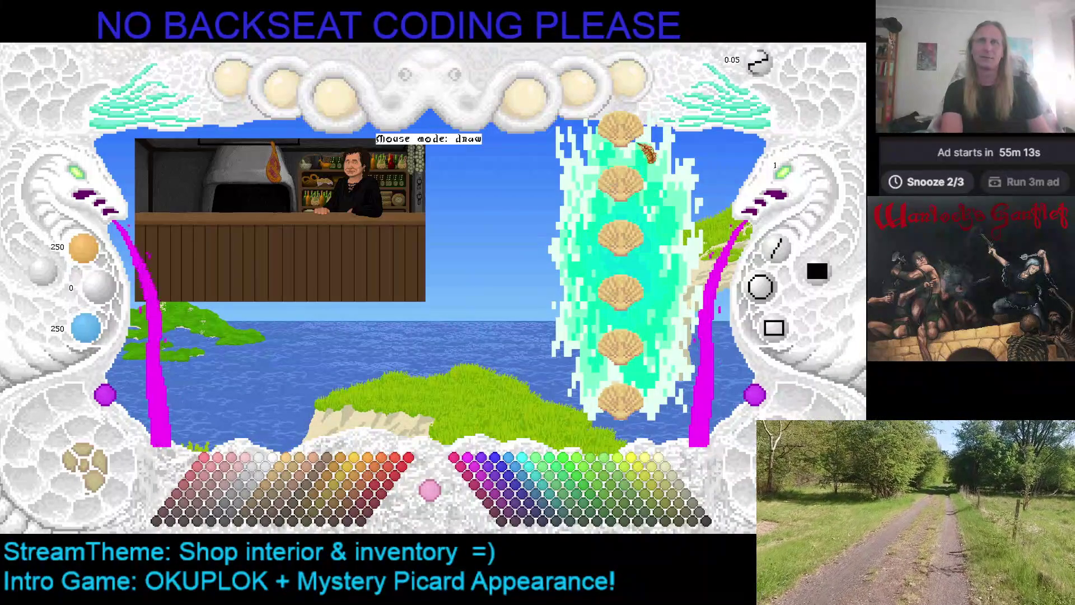
{"action": "key", "text": "Return"}
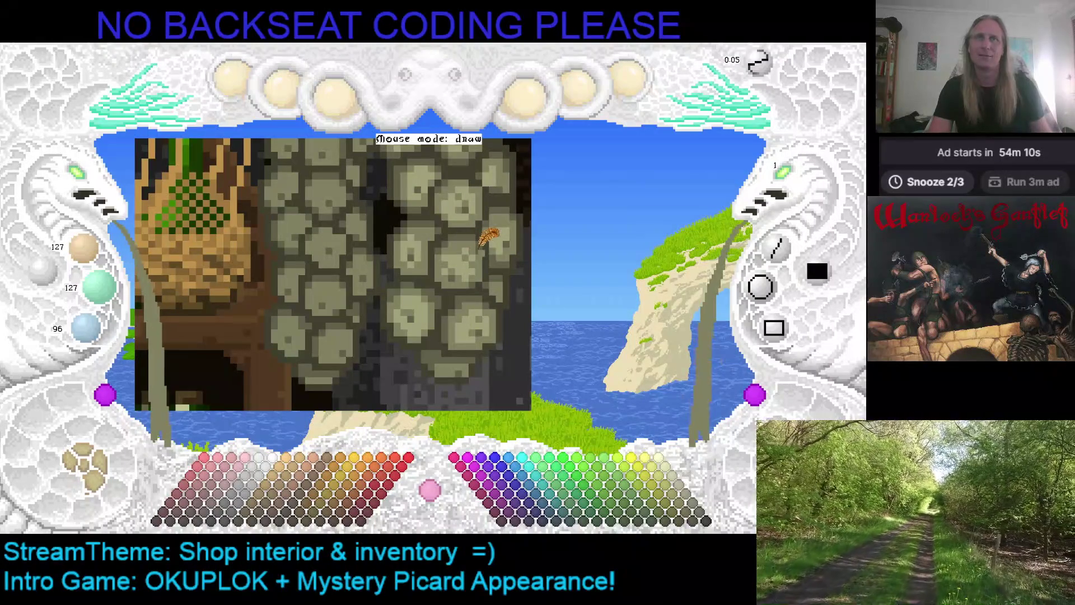
Step: Sample a darker stone shade, pan the canvas around the stones, and save the painting
{"action": "scroll", "coordinate": [469, 245], "scroll_direction": "up", "scroll_amount": 1}
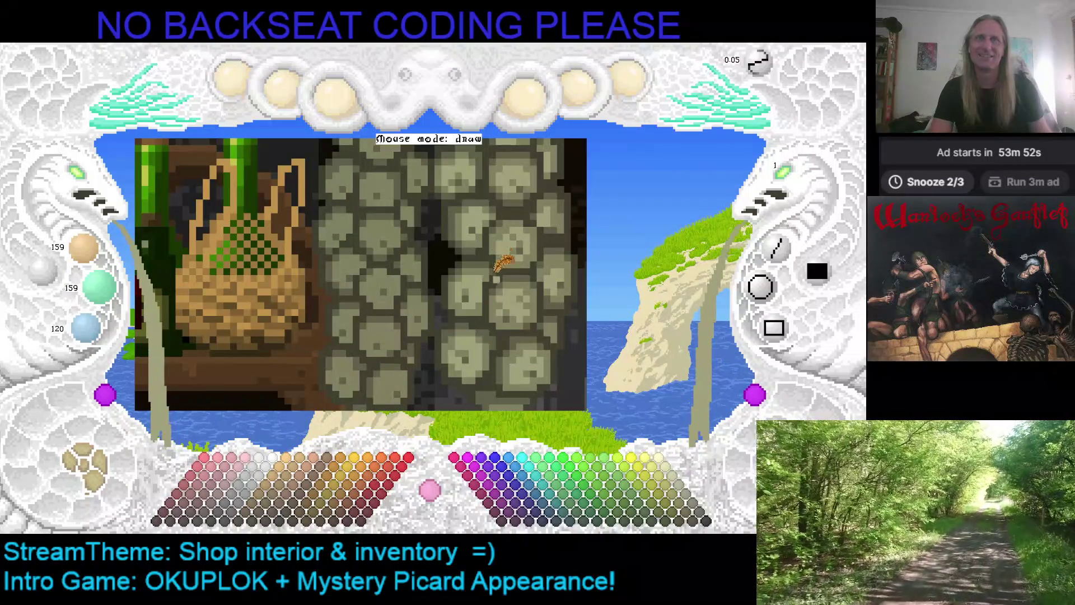
{"action": "right_click", "coordinate": [485, 262]}
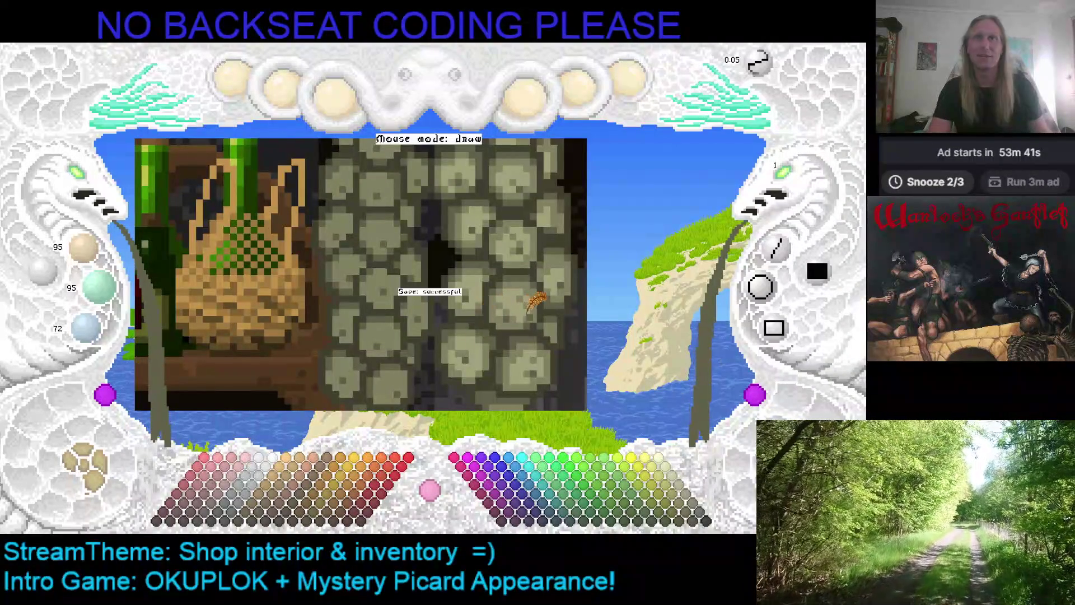
{"action": "key", "text": "Left"}
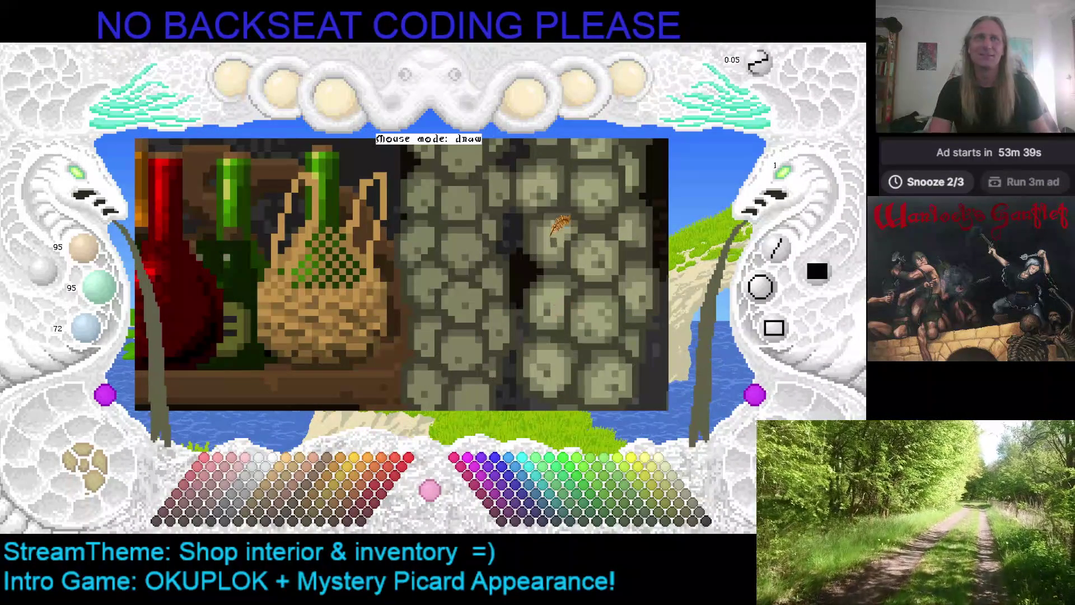
{"action": "key", "text": "Right"}
{"action": "key", "text": "Down"}
{"action": "key", "text": "Left"}
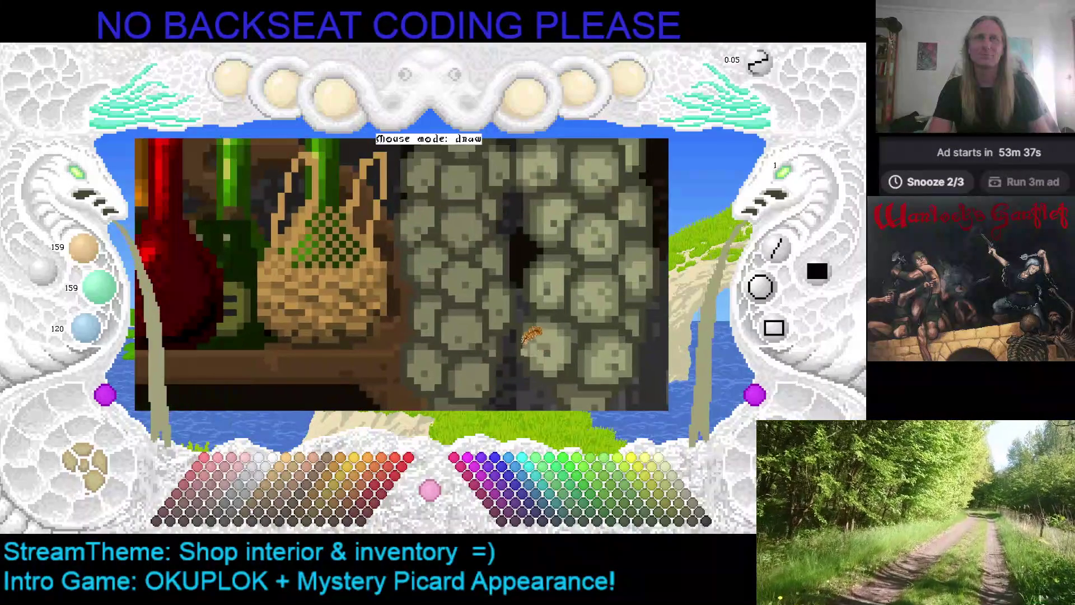
{"action": "key", "text": "Up"}
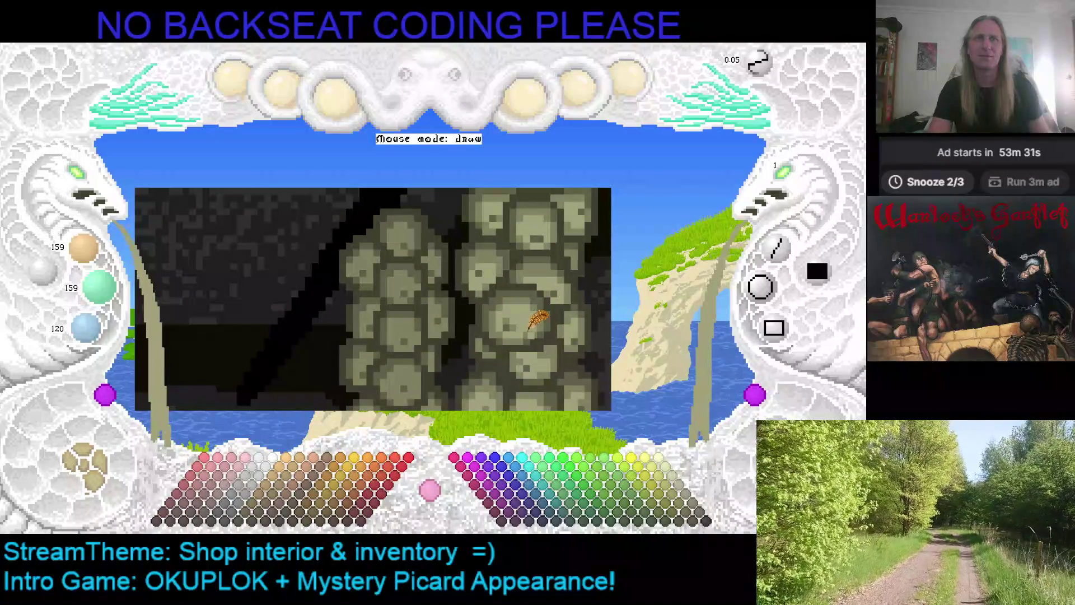
{"action": "scroll", "coordinate": [507, 339], "scroll_direction": "up", "scroll_amount": 1}
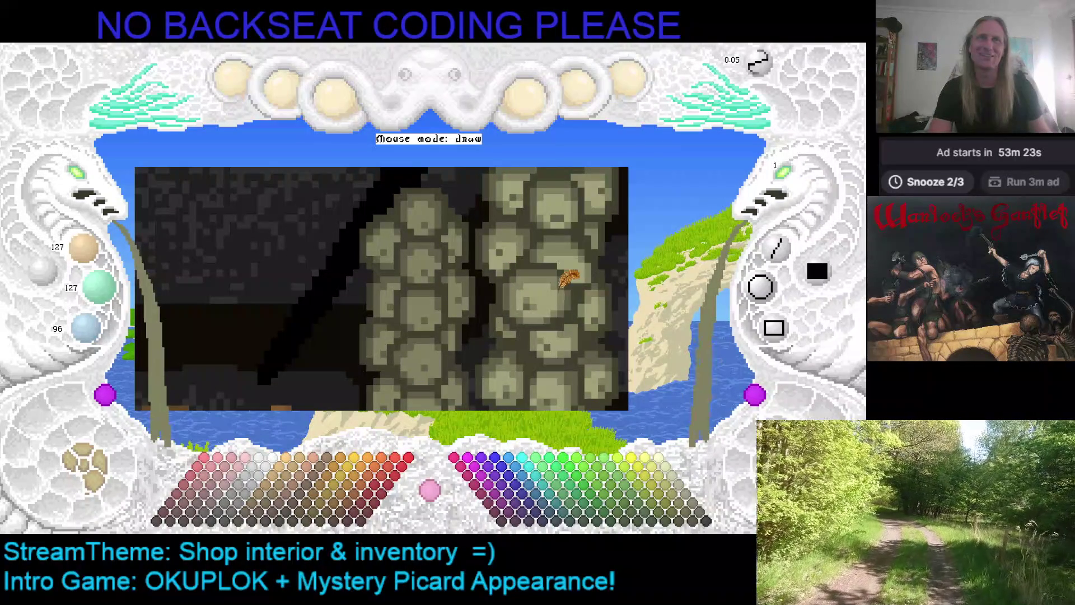
{"action": "key", "text": "ctrl+s"}
Step: Enlarge the canvas, sample the light wall stone, show control labels, and settle colour at 159/159/120
{"action": "scroll", "coordinate": [504, 302], "scroll_direction": "down", "scroll_amount": 3}
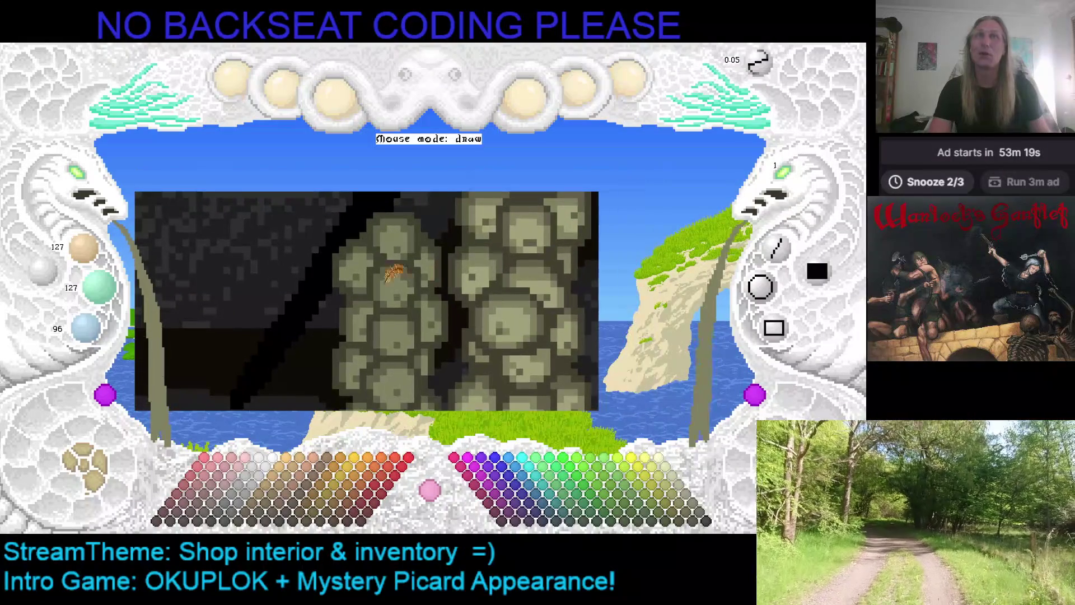
{"action": "left_click", "coordinate": [90, 186]}
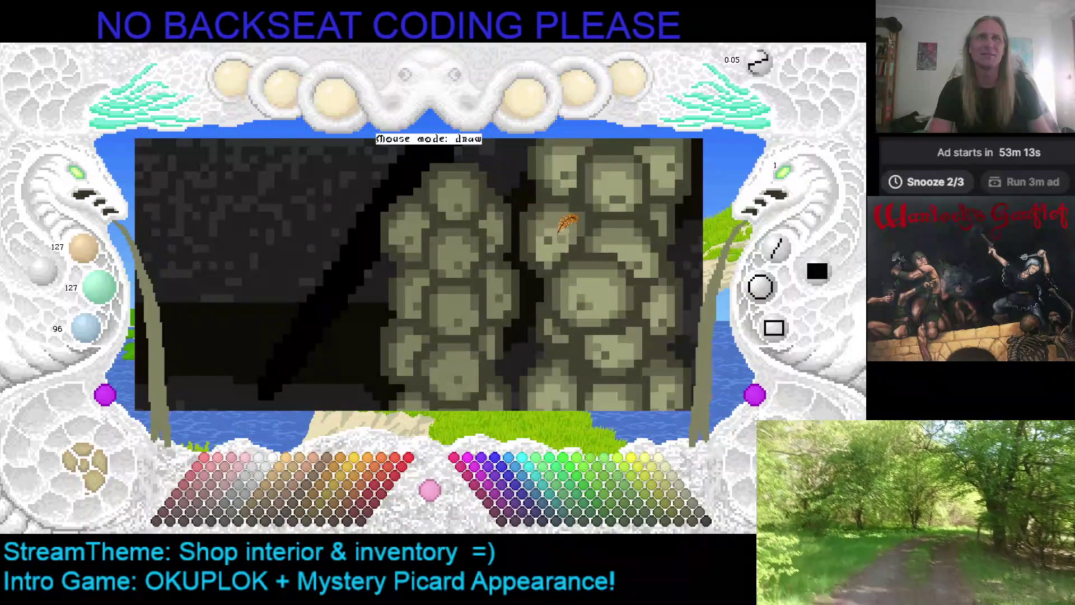
{"action": "right_click", "coordinate": [563, 224]}
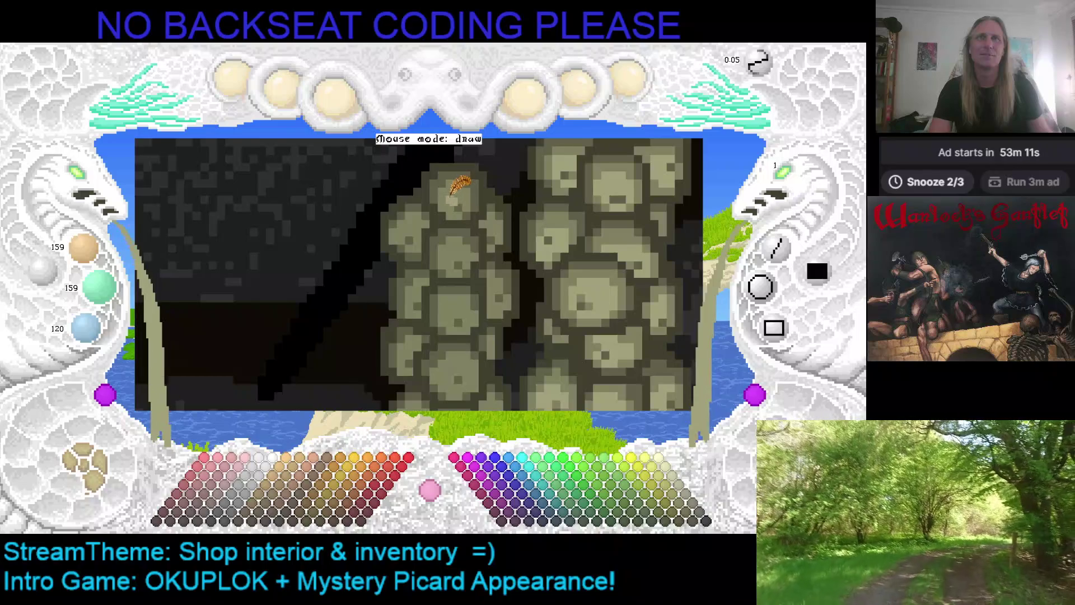
{"action": "key", "text": "F1"}
{"action": "key", "text": "F1"}
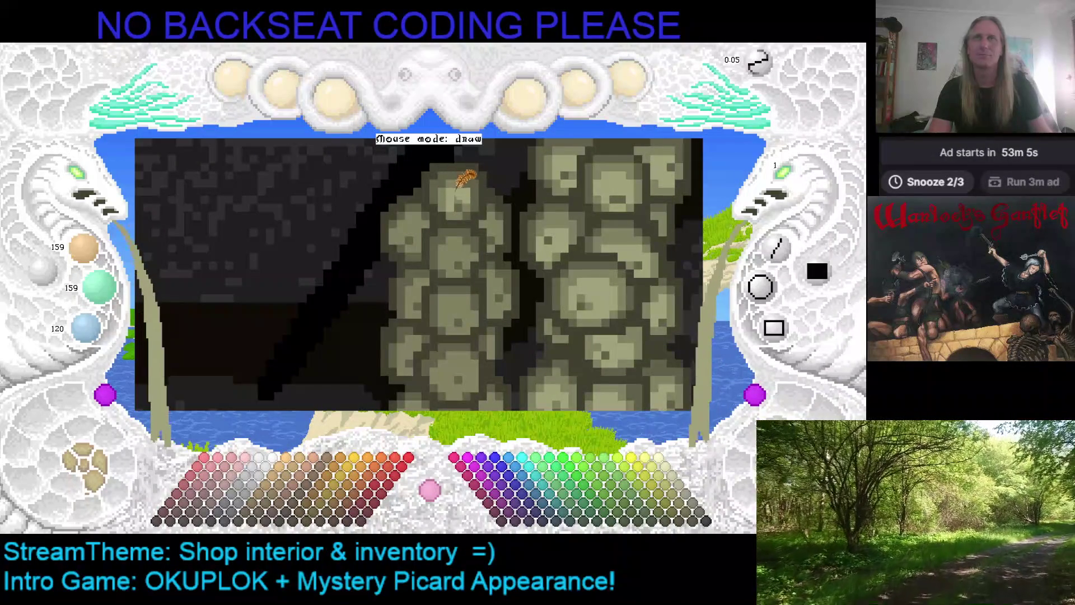
{"action": "key", "text": "minus"}
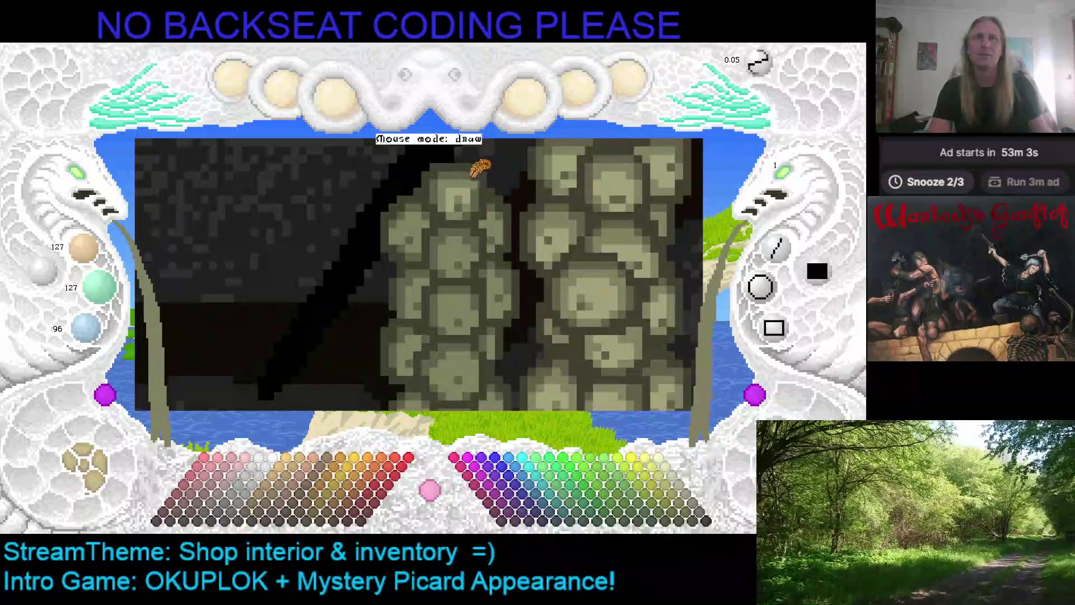
{"action": "key", "text": "plus"}
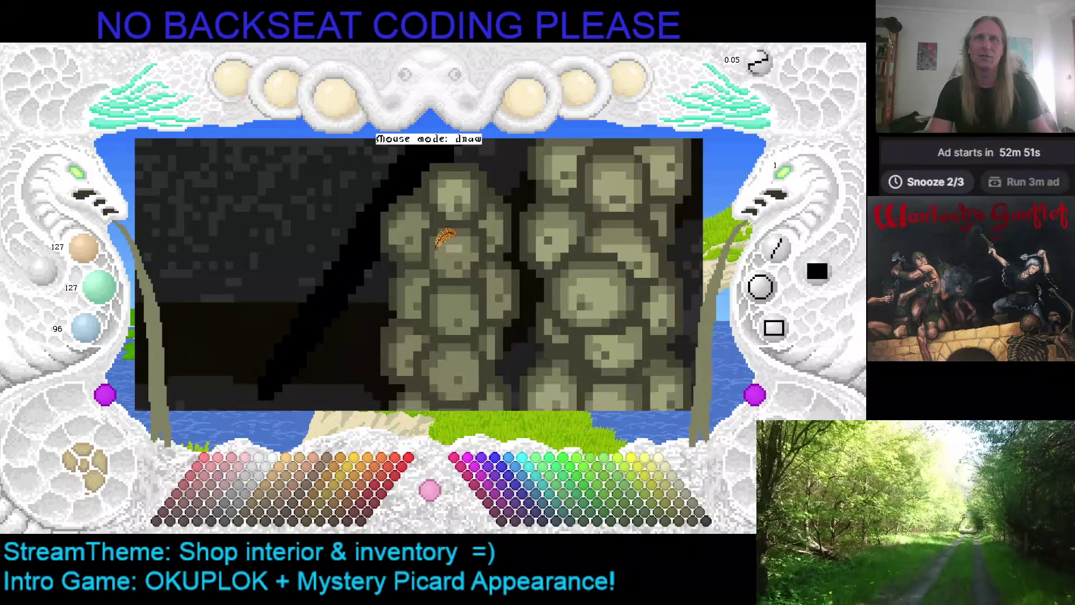
{"action": "scroll", "coordinate": [458, 244], "scroll_direction": "up", "scroll_amount": 1}
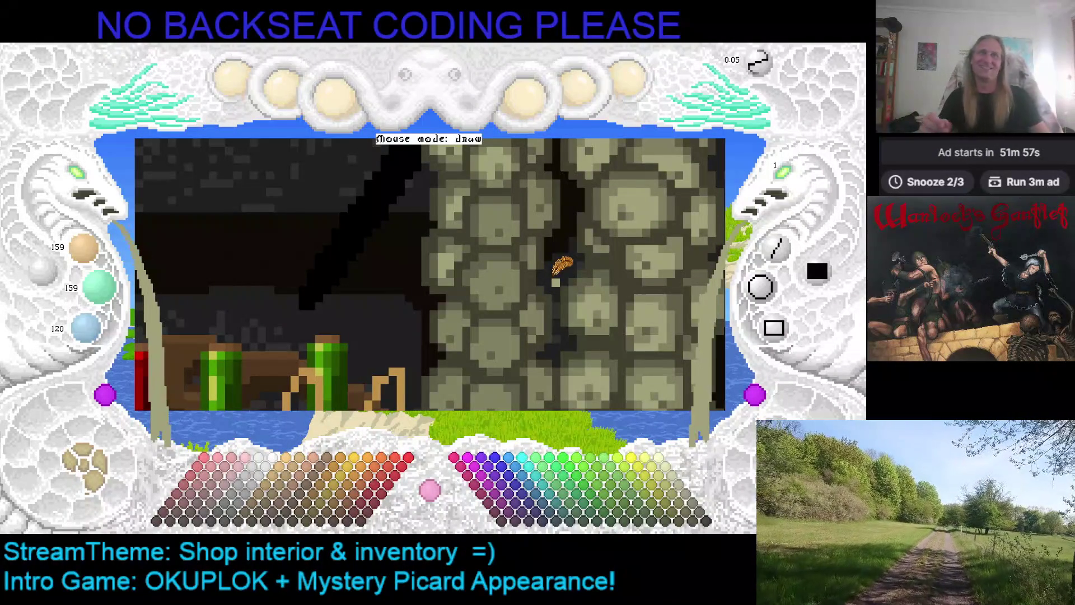
Step: Zoom the canvas onto the red and green bottles and wicker basket beside the wall
{"action": "scroll", "coordinate": [557, 266], "scroll_direction": "up", "scroll_amount": 1}
{"action": "scroll", "coordinate": [537, 308], "scroll_direction": "down", "scroll_amount": 1}
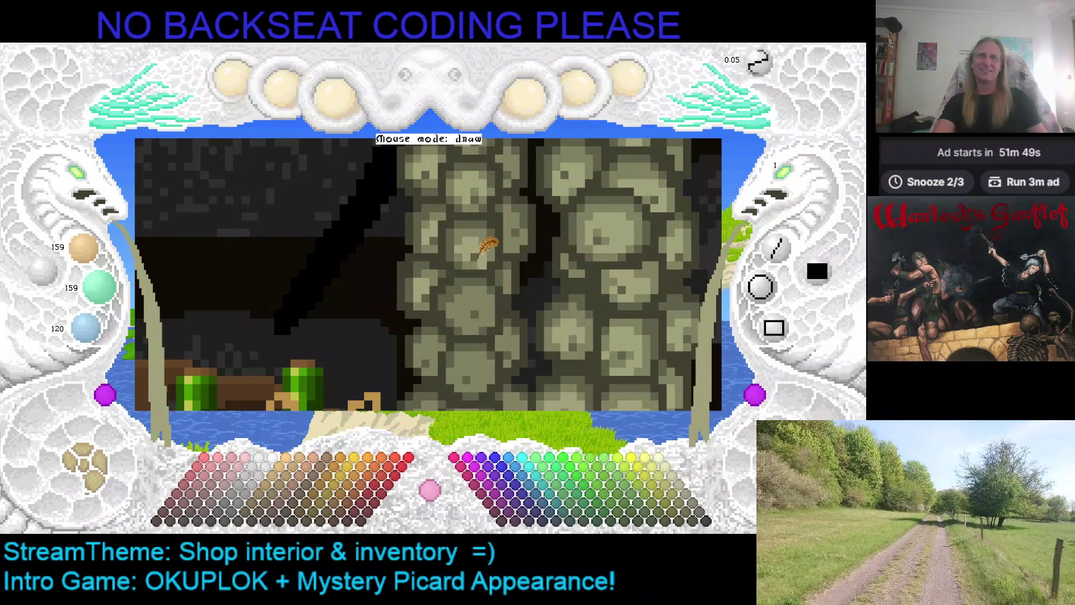
{"action": "scroll", "coordinate": [492, 252], "scroll_direction": "up", "scroll_amount": 1}
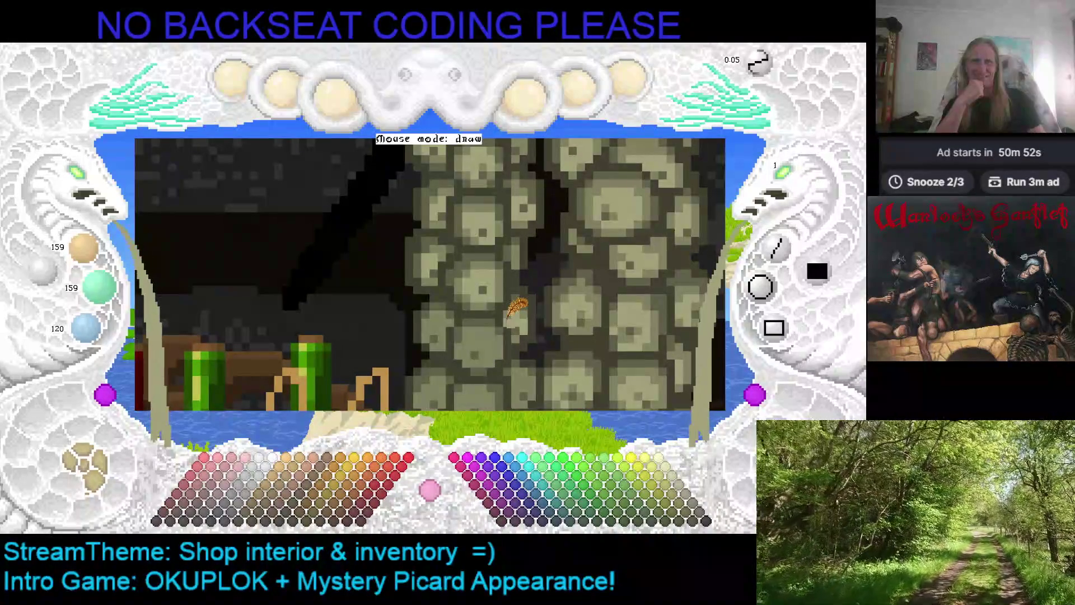
{"action": "scroll", "coordinate": [511, 312], "scroll_direction": "down", "scroll_amount": 3}
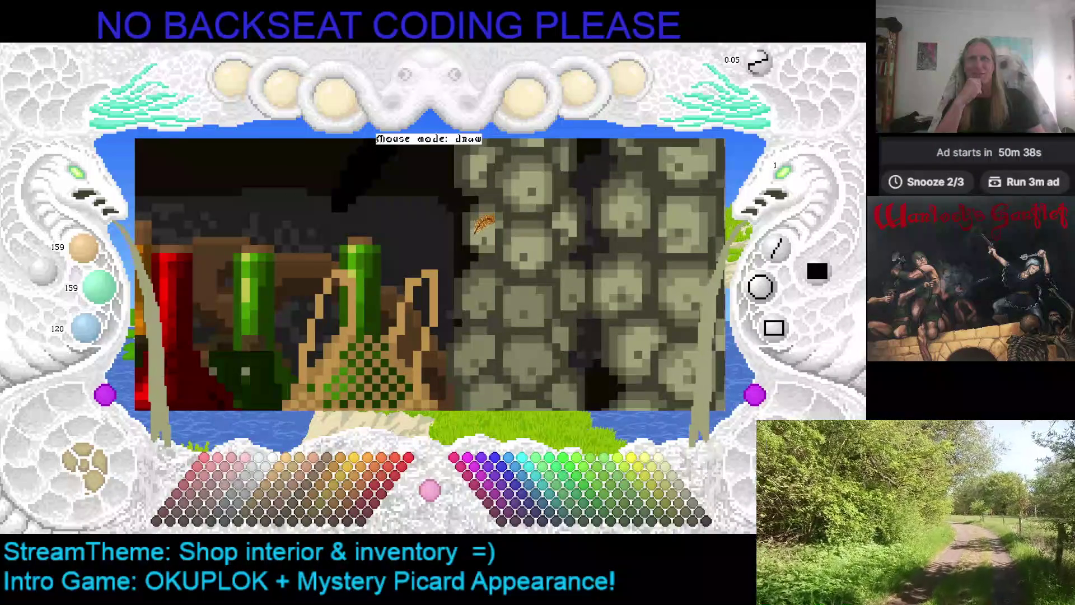
Step: Pan toward the basket, sample wall stone shades, and darken the paint to 127/127/96
{"action": "key", "text": "Right"}
{"action": "key", "text": "Down"}
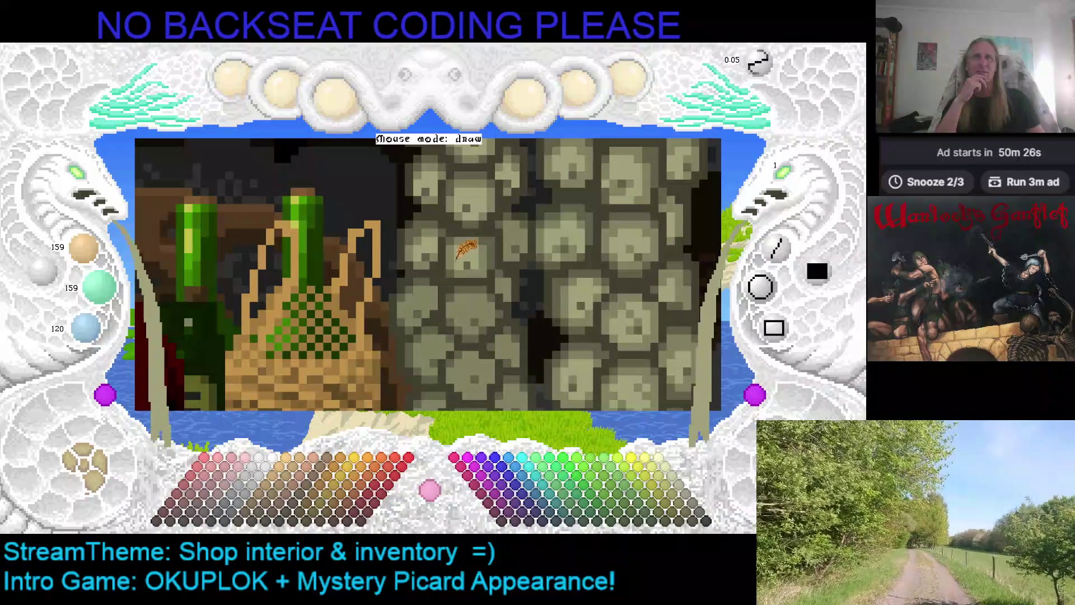
{"action": "scroll", "coordinate": [490, 247], "scroll_direction": "down", "scroll_amount": 1}
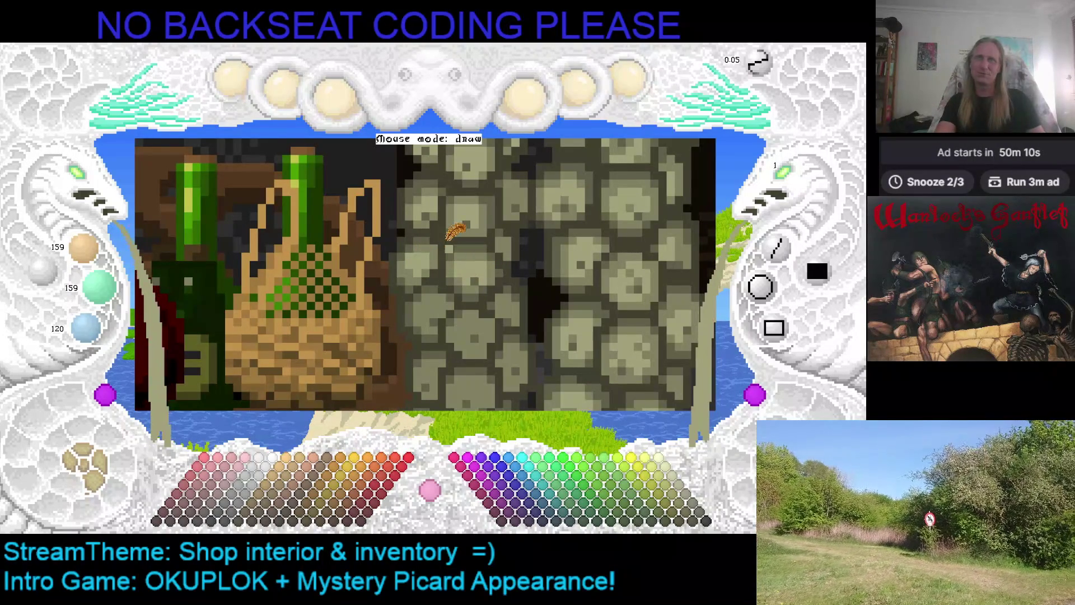
{"action": "right_click", "coordinate": [447, 261]}
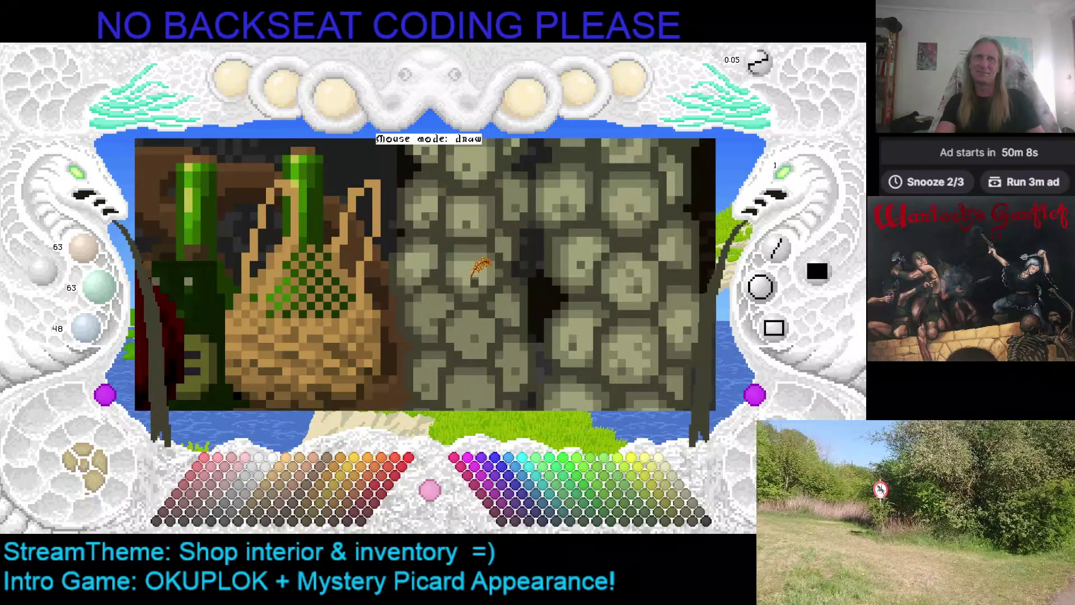
{"action": "right_click", "coordinate": [428, 255]}
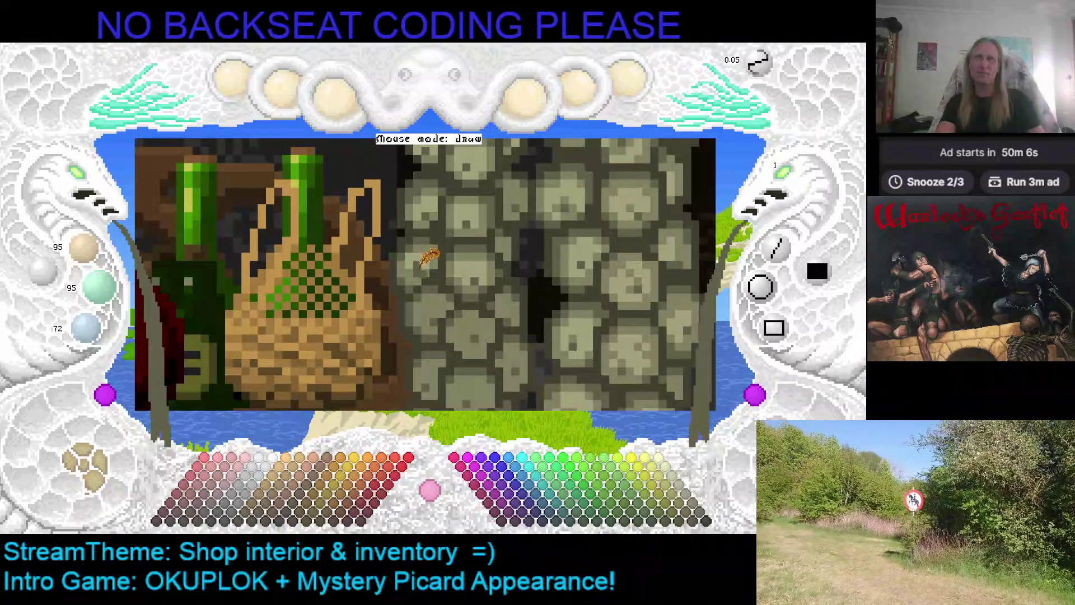
{"action": "right_click", "coordinate": [429, 256]}
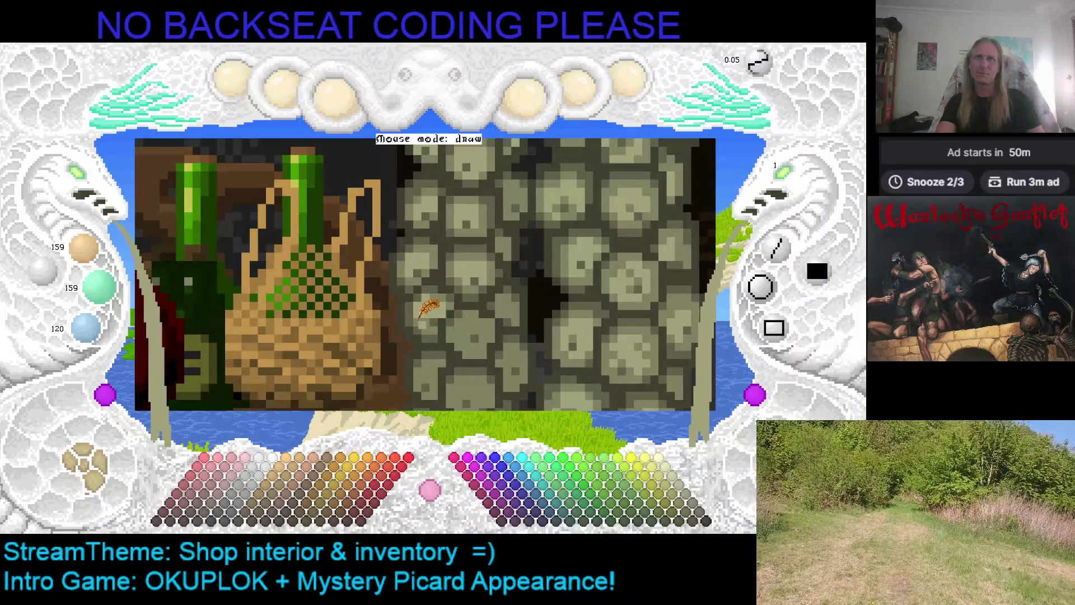
{"action": "key", "text": "d"}
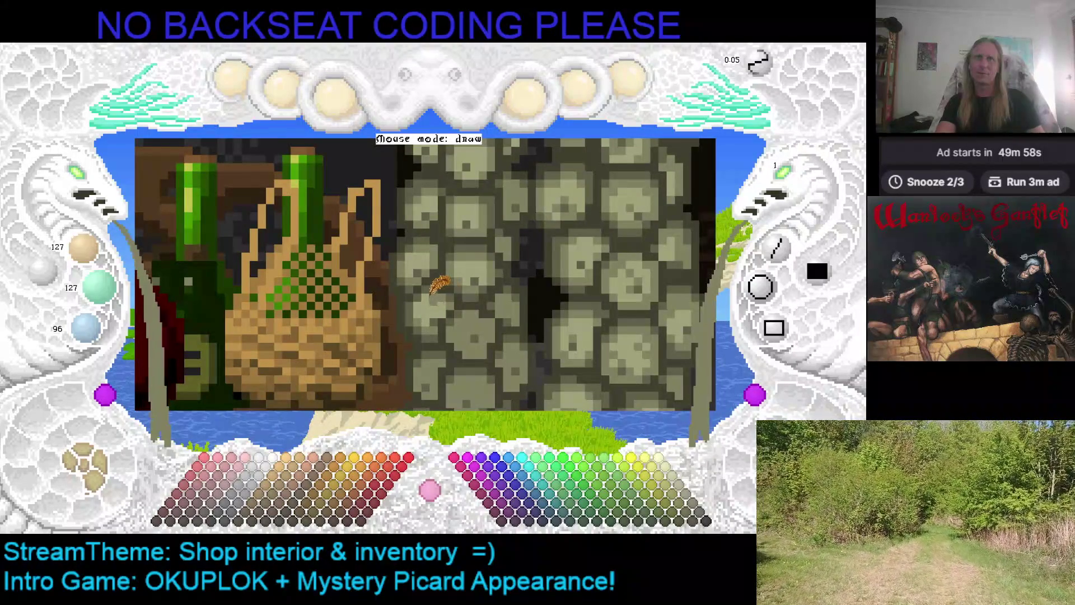
{"action": "scroll", "coordinate": [465, 280], "scroll_direction": "up", "scroll_amount": 1}
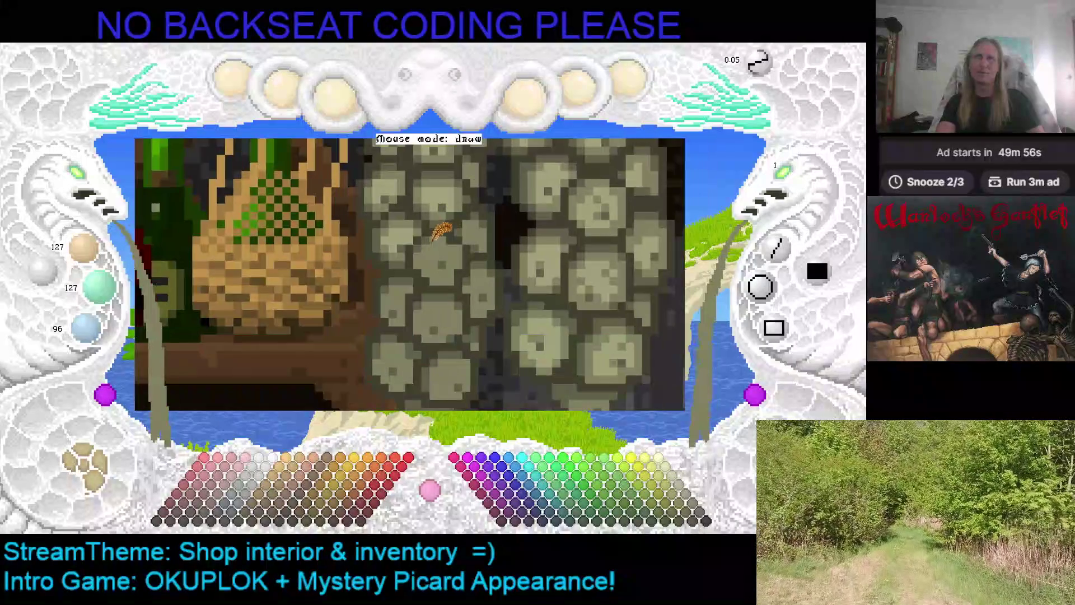
Step: Move closer to the basket, sample a wall stone shade, and zoom onto the lower shelf
{"action": "key", "text": "l"}
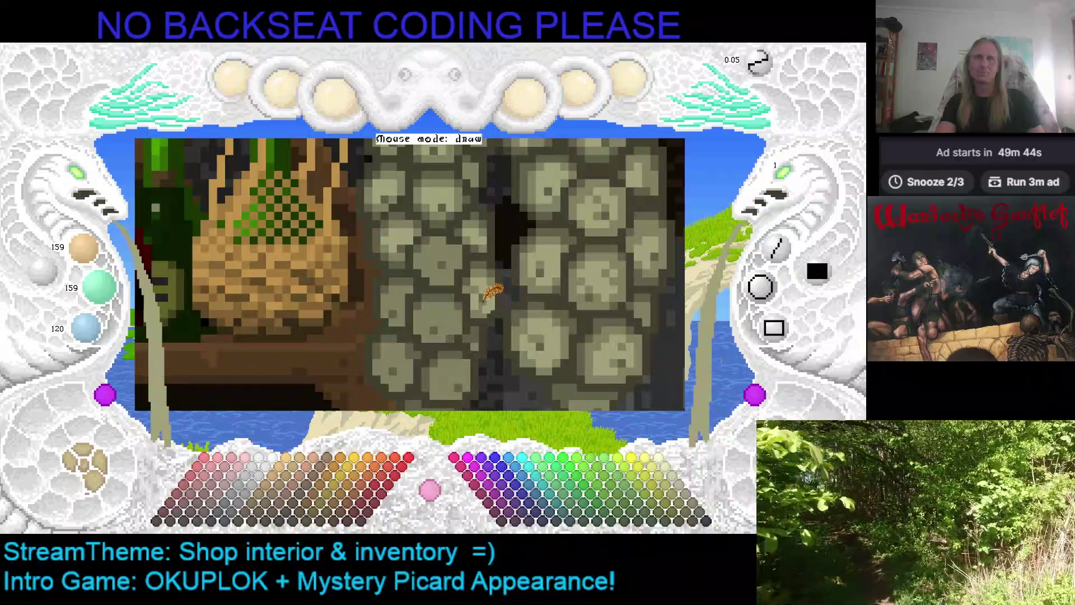
{"action": "right_click", "coordinate": [478, 307]}
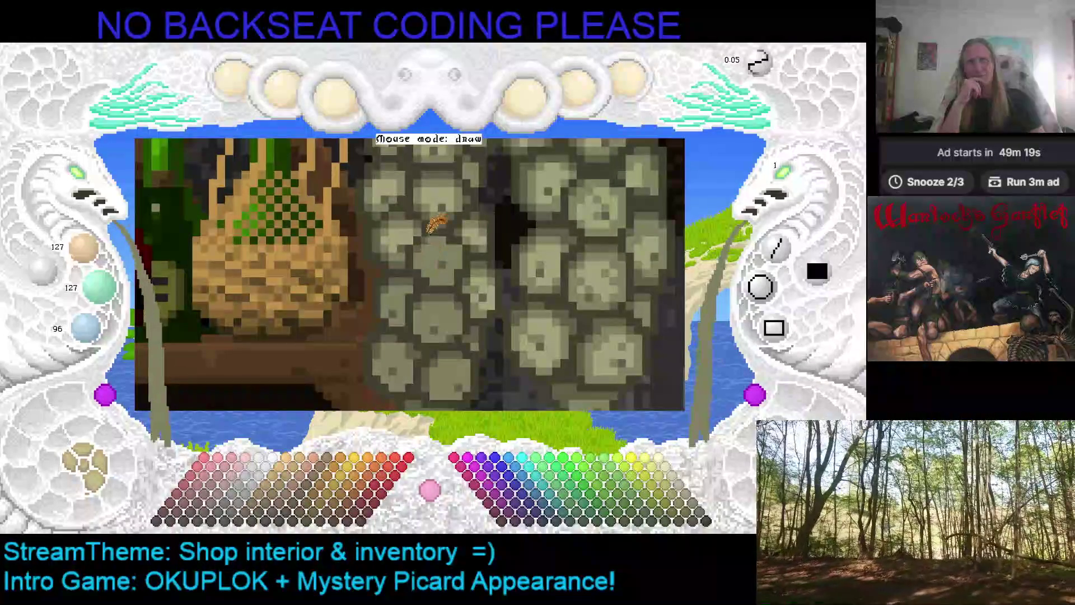
{"action": "scroll", "coordinate": [448, 241], "scroll_direction": "up", "scroll_amount": 2}
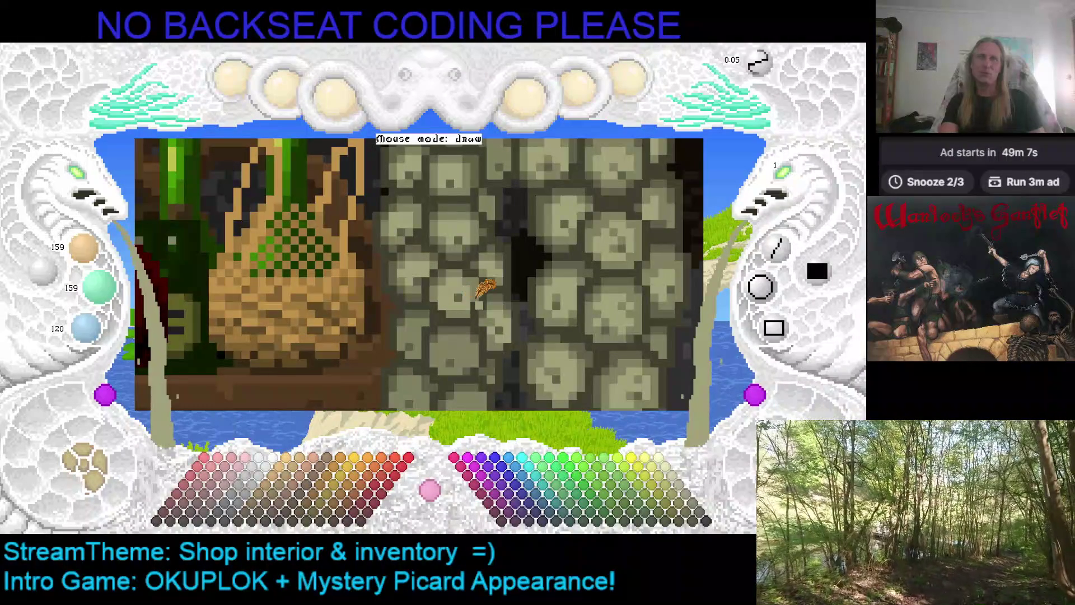
{"action": "scroll", "coordinate": [482, 263], "scroll_direction": "down", "scroll_amount": 3}
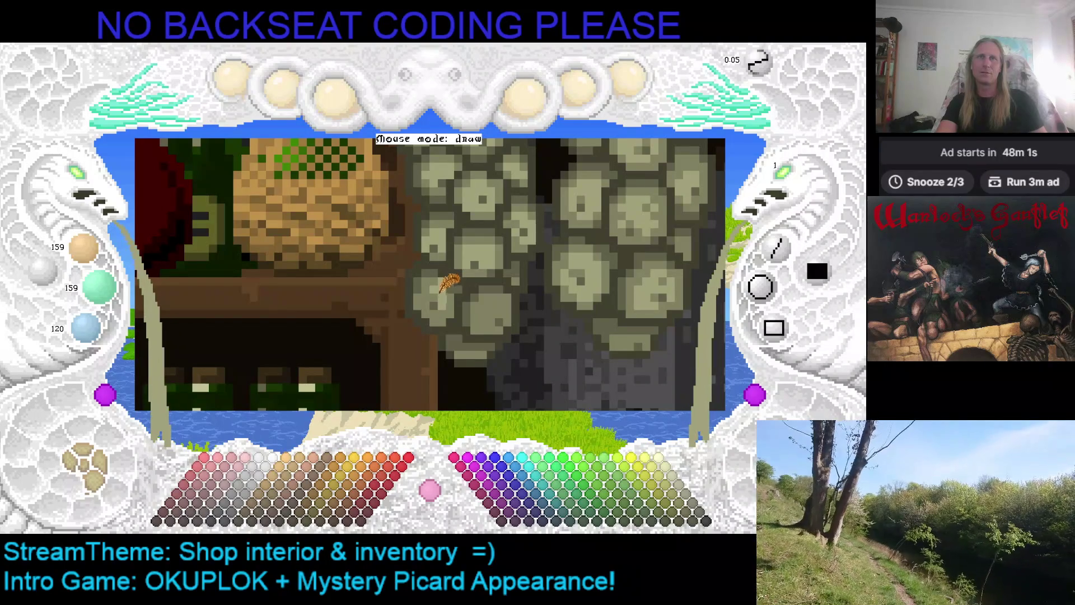
Step: Sample several wall stone shades, ending on the light stone colour, and pan the scene left
{"action": "right_click", "coordinate": [435, 281]}
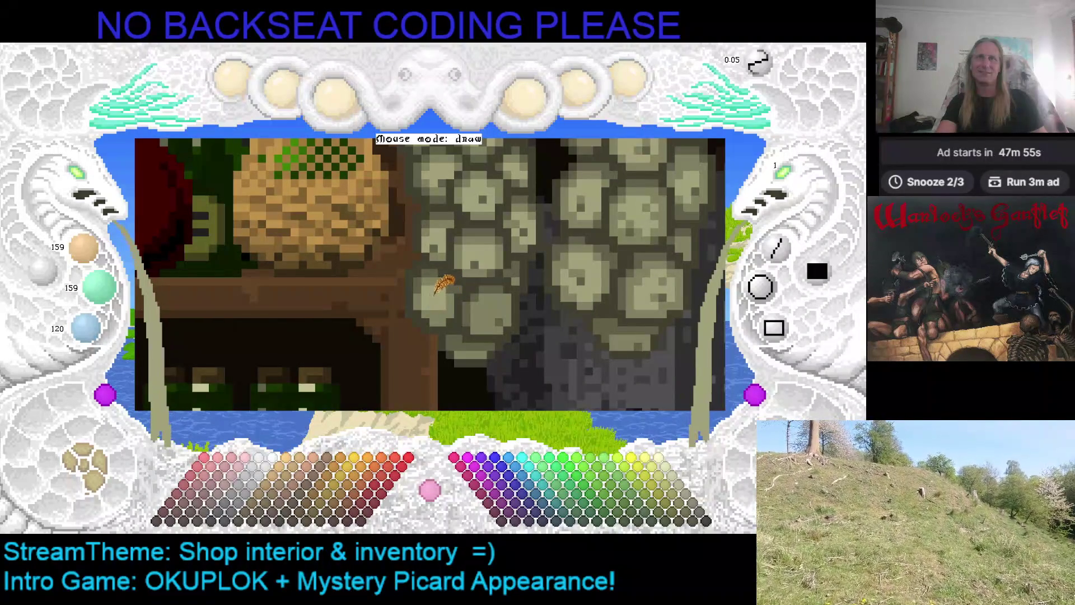
{"action": "right_click", "coordinate": [474, 264]}
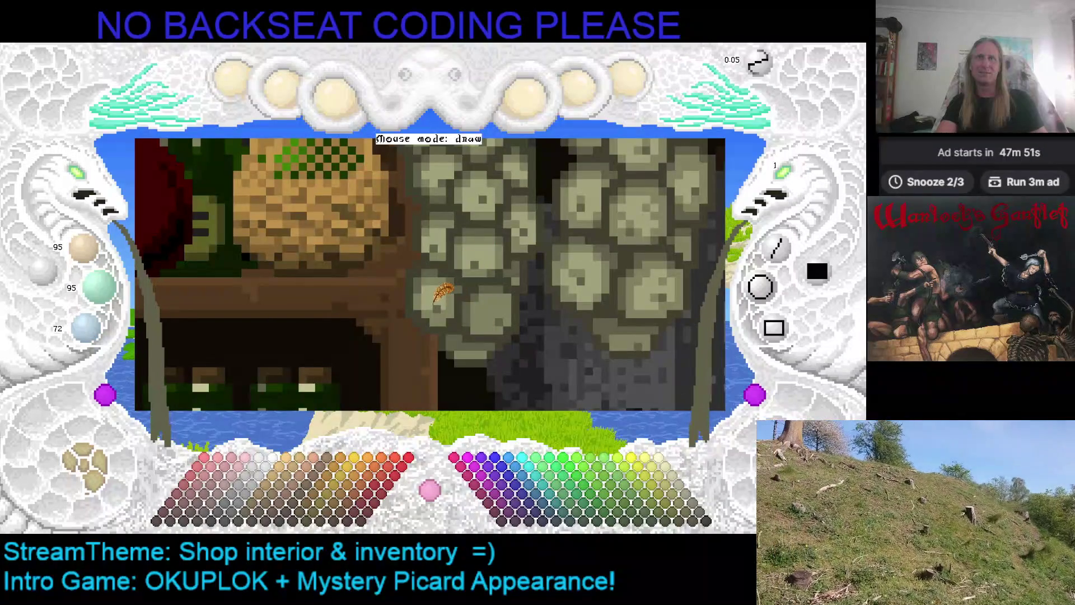
{"action": "right_click", "coordinate": [437, 307]}
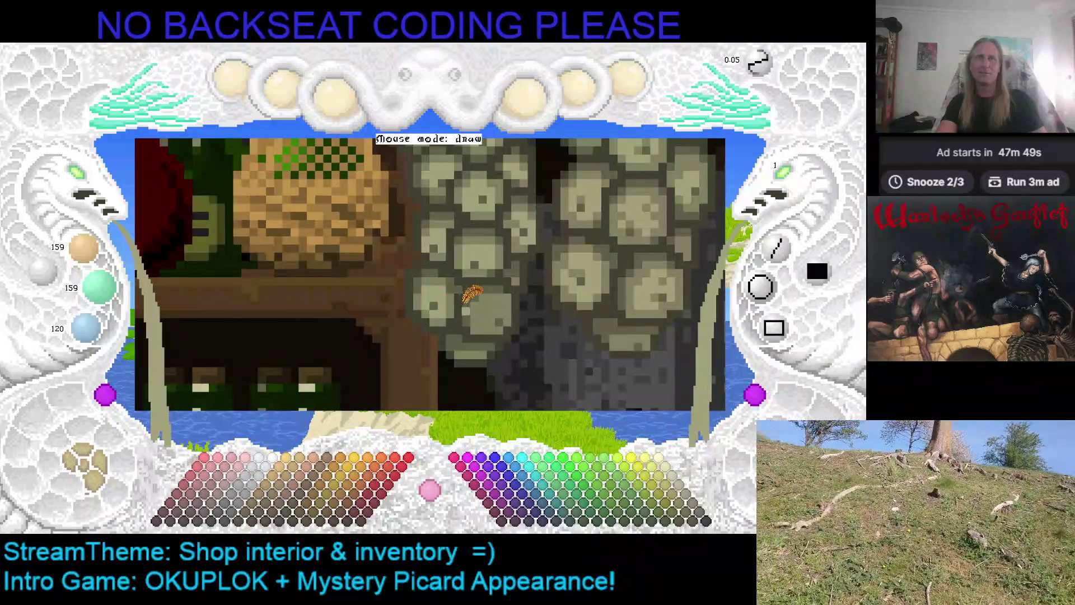
{"action": "left_click_drag", "start_coordinate": [510, 308], "coordinate": [459, 294]}
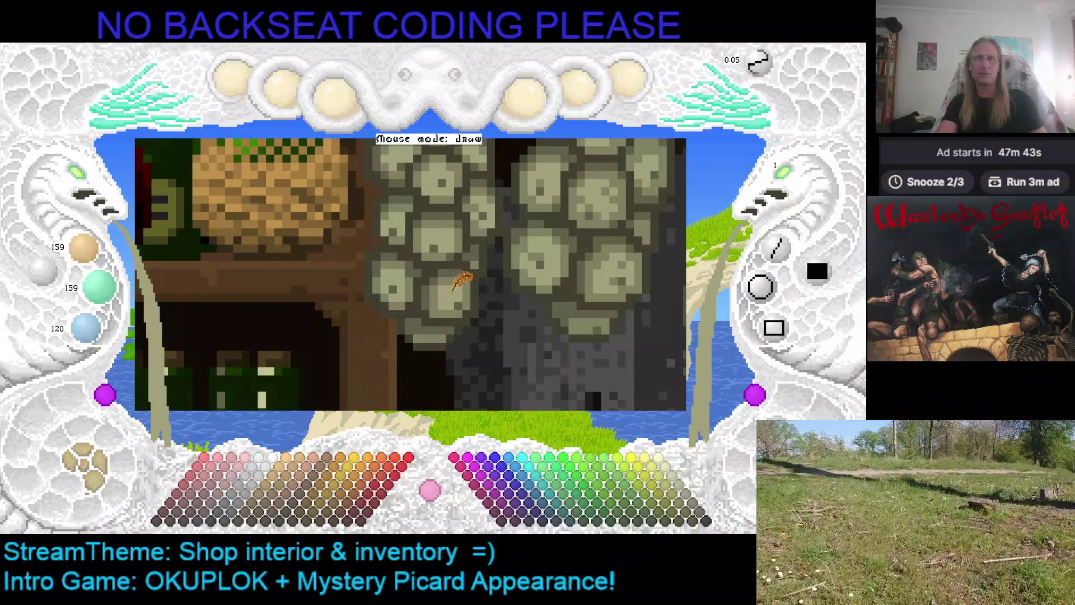
Step: Save the painting and switch the canvas zoom so only the island backdrop shows
{"action": "key", "text": "ctrl+s"}
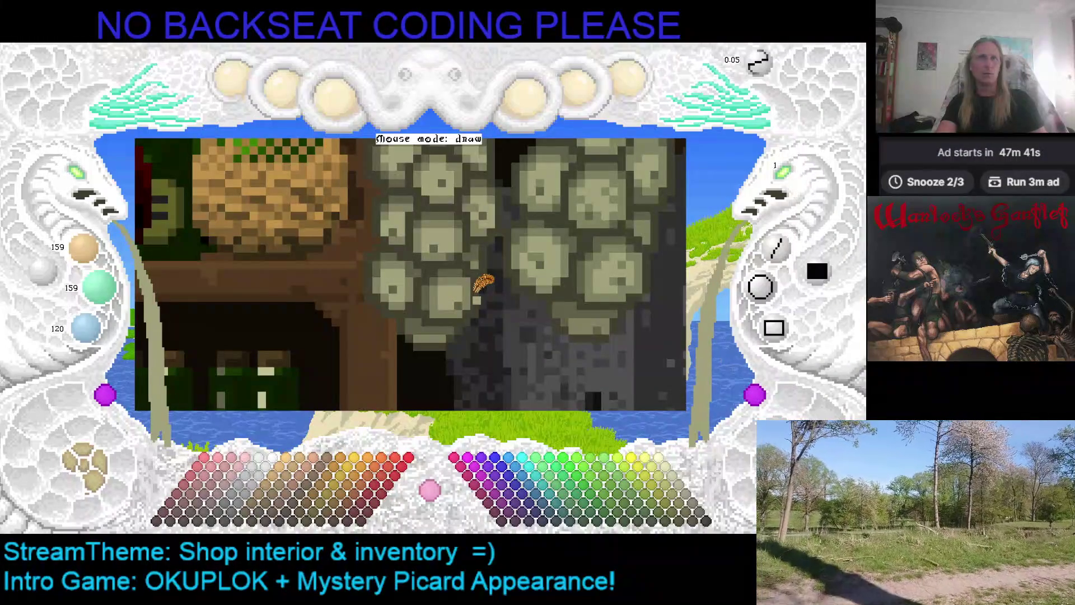
{"action": "scroll", "coordinate": [478, 280], "scroll_direction": "up", "scroll_amount": 1}
{"action": "key", "text": "ctrl+s"}
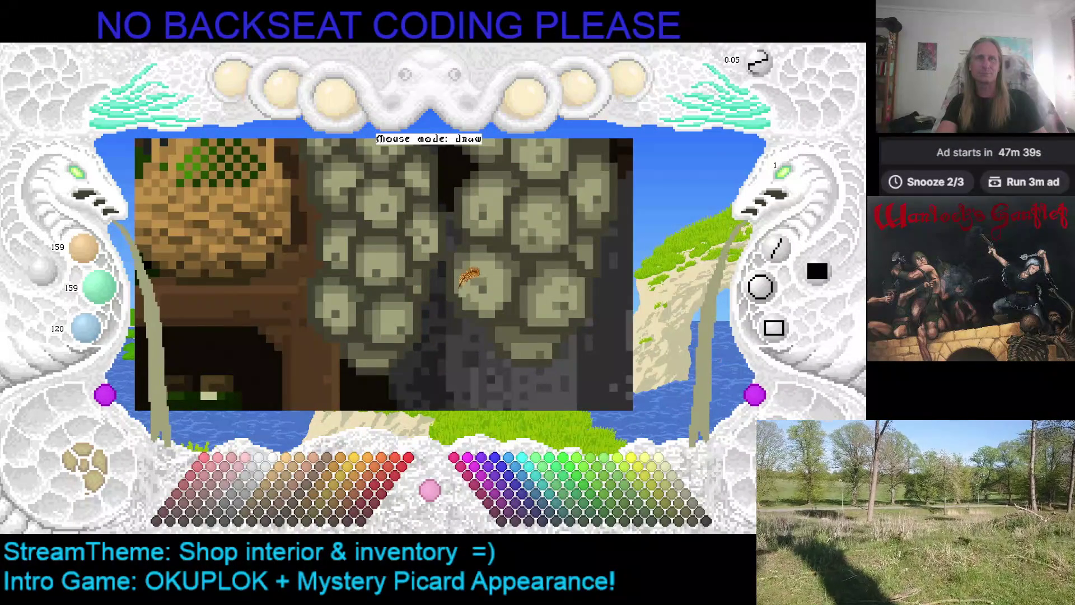
{"action": "scroll", "coordinate": [473, 284], "scroll_direction": "up", "scroll_amount": 1}
{"action": "left_click", "coordinate": [78, 187]}
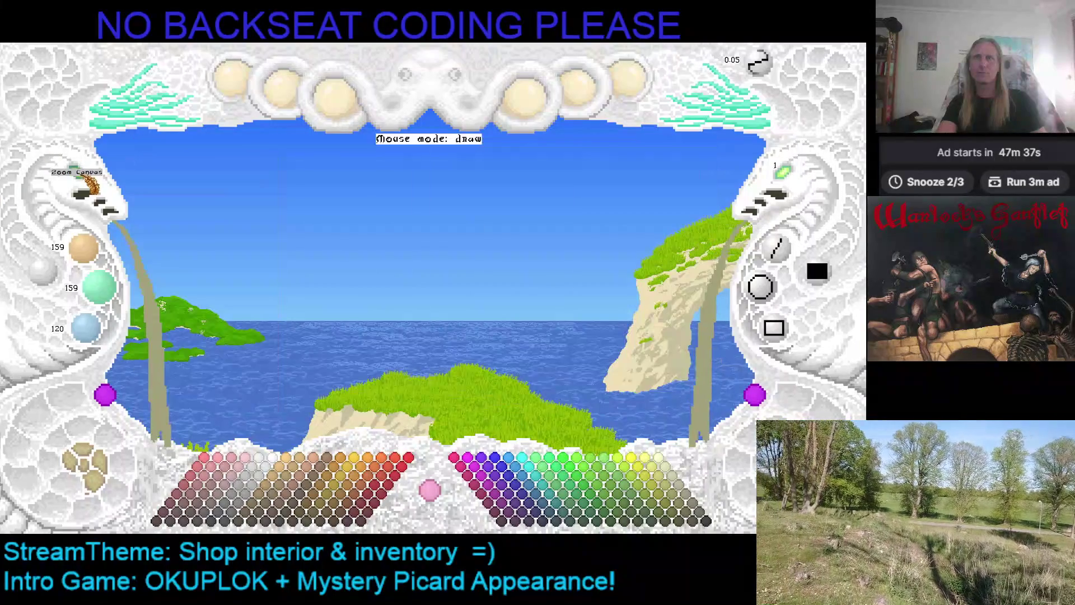
Step: Cycle the canvas through small, large and medium views, then leave Kaleidomancer
{"action": "left_click", "coordinate": [84, 191]}
{"action": "scroll", "coordinate": [364, 263], "scroll_direction": "up", "scroll_amount": 2}
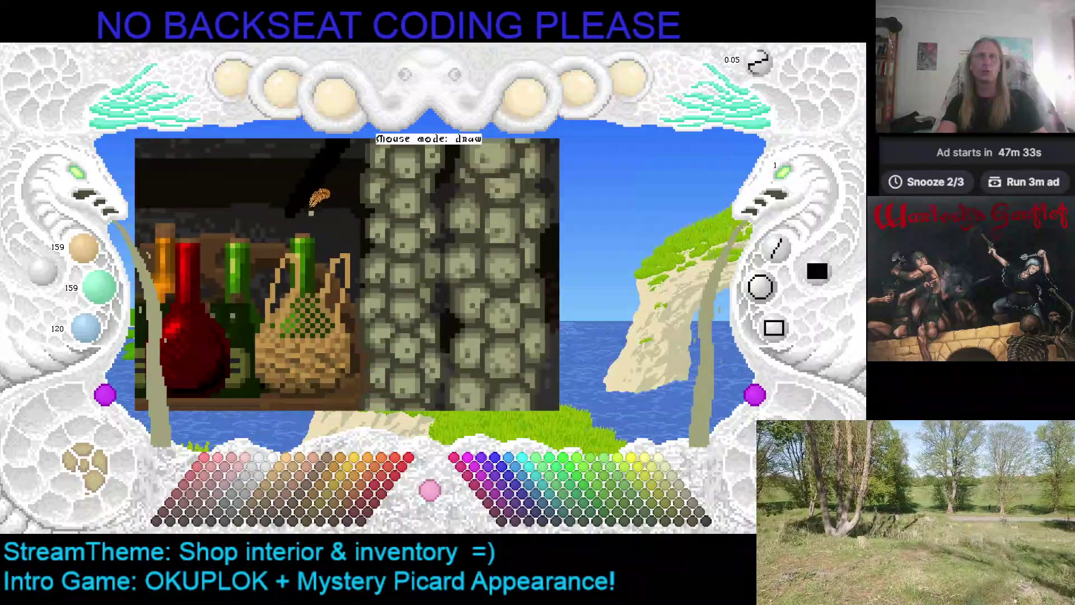
{"action": "scroll", "coordinate": [326, 202], "scroll_direction": "down", "scroll_amount": 1}
{"action": "left_click", "coordinate": [90, 186]}
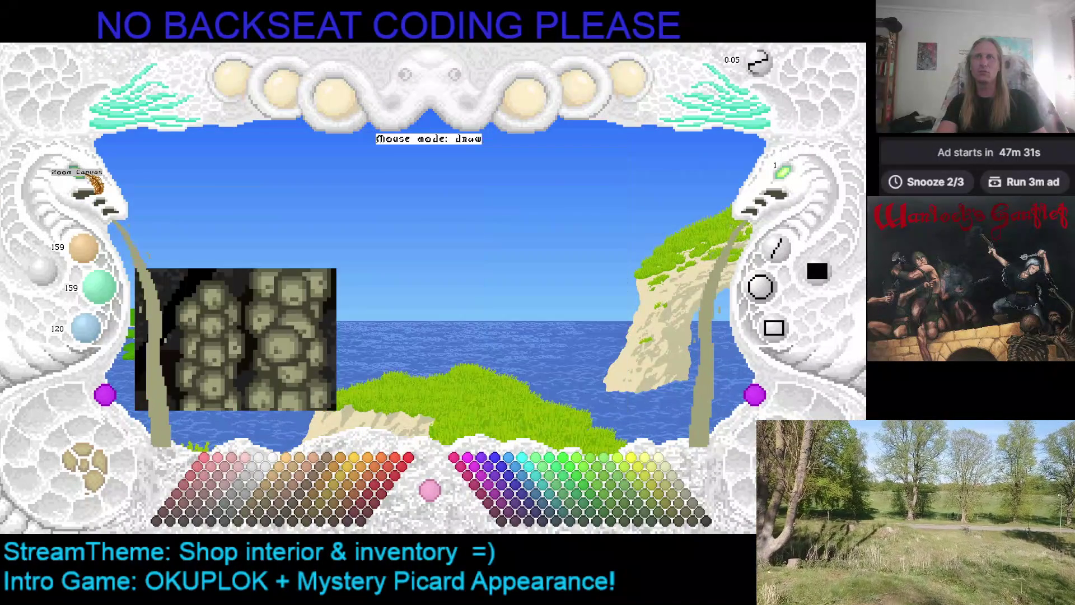
{"action": "left_click", "coordinate": [92, 185]}
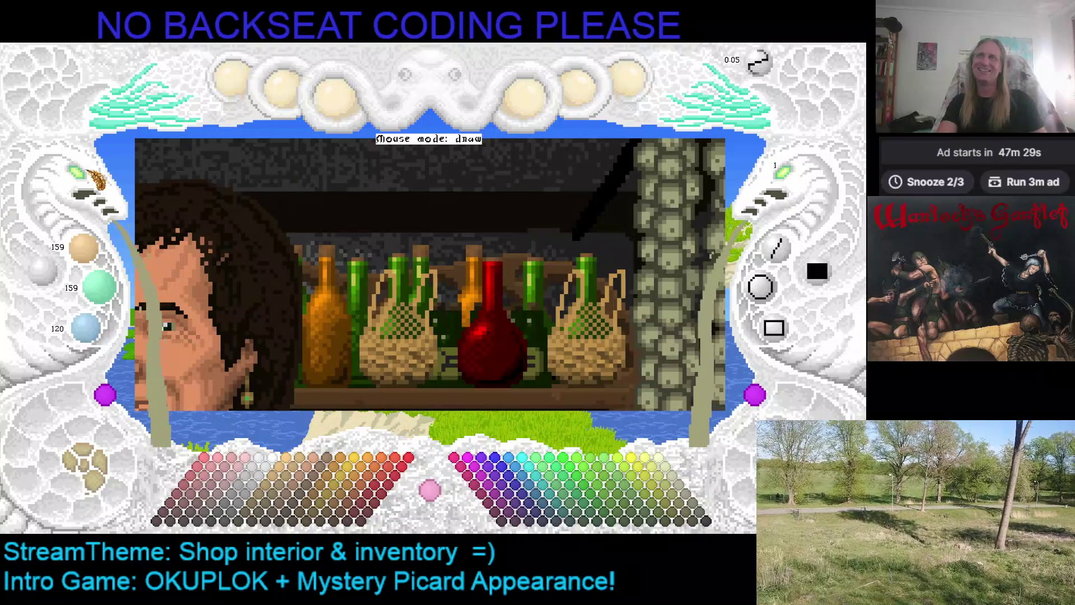
{"action": "left_click", "coordinate": [92, 182]}
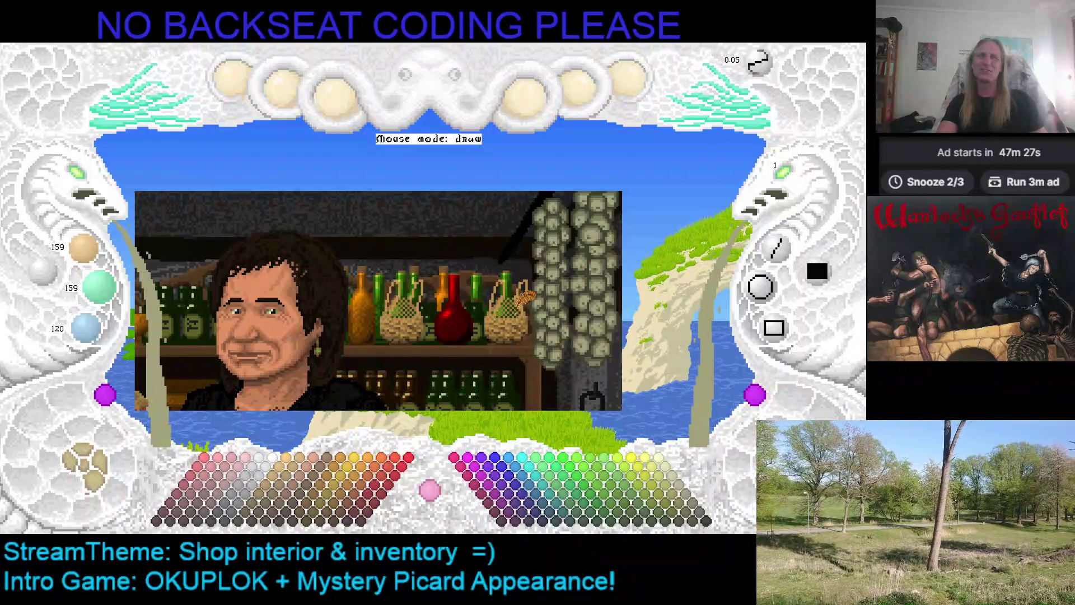
{"action": "scroll", "coordinate": [493, 283], "scroll_direction": "down", "scroll_amount": 1}
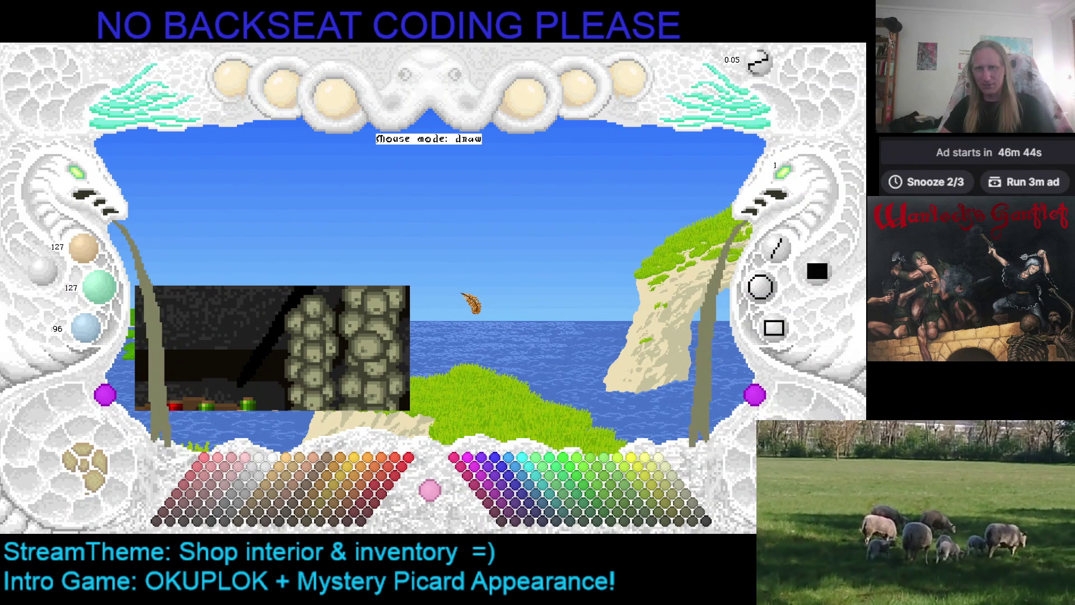
{"action": "key", "text": "Escape"}
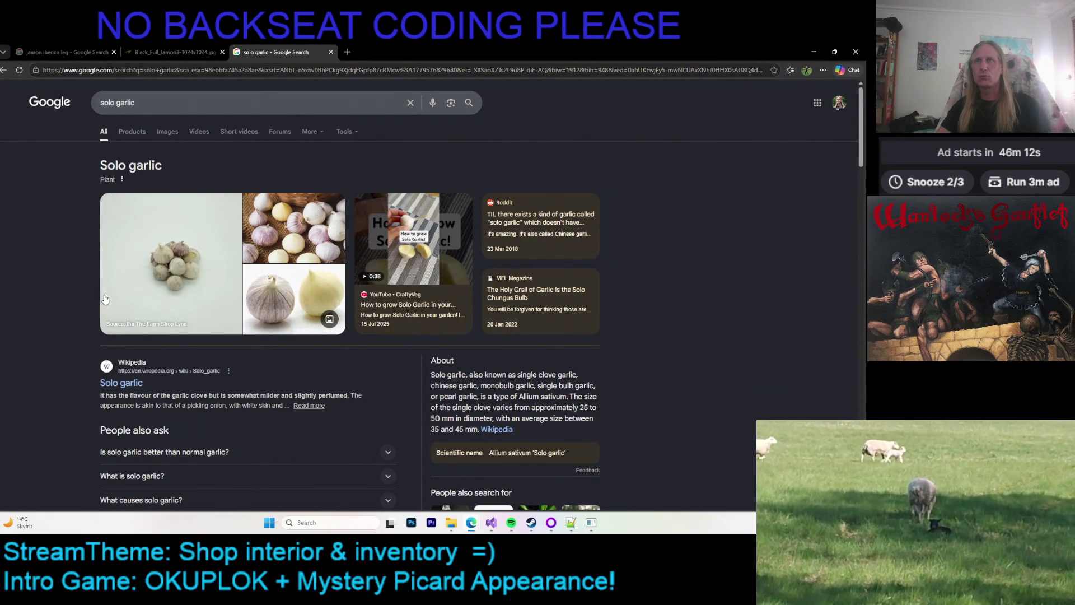
Step: Open the Solo garlic Wikipedia result in a new tab and switch to it
{"action": "scroll", "coordinate": [72, 314], "scroll_direction": "down", "scroll_amount": 2}
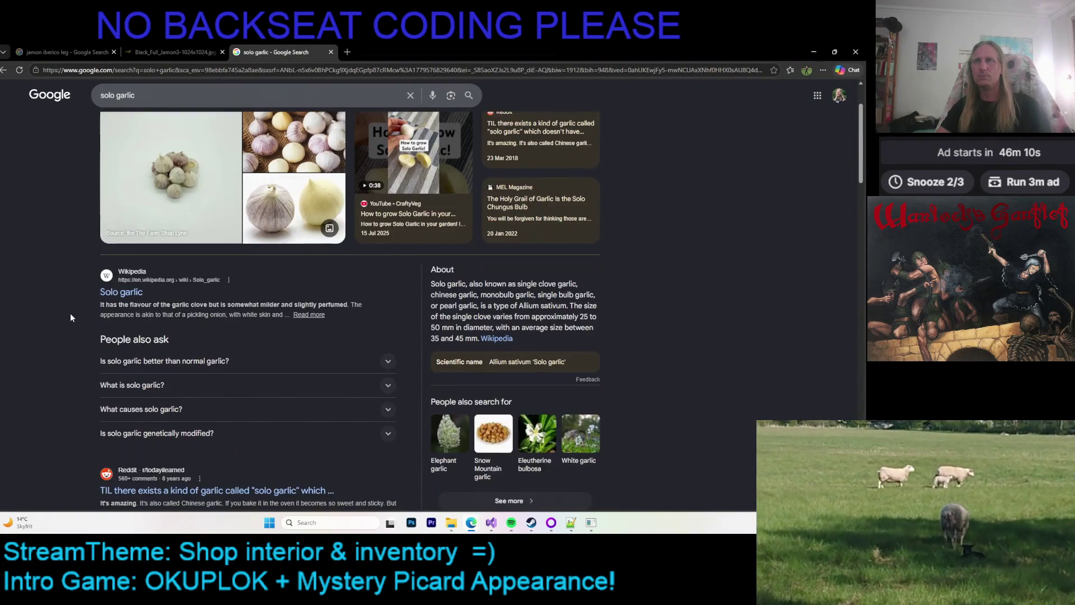
{"action": "scroll", "coordinate": [70, 313], "scroll_direction": "up", "scroll_amount": 2}
{"action": "right_click", "coordinate": [117, 381]}
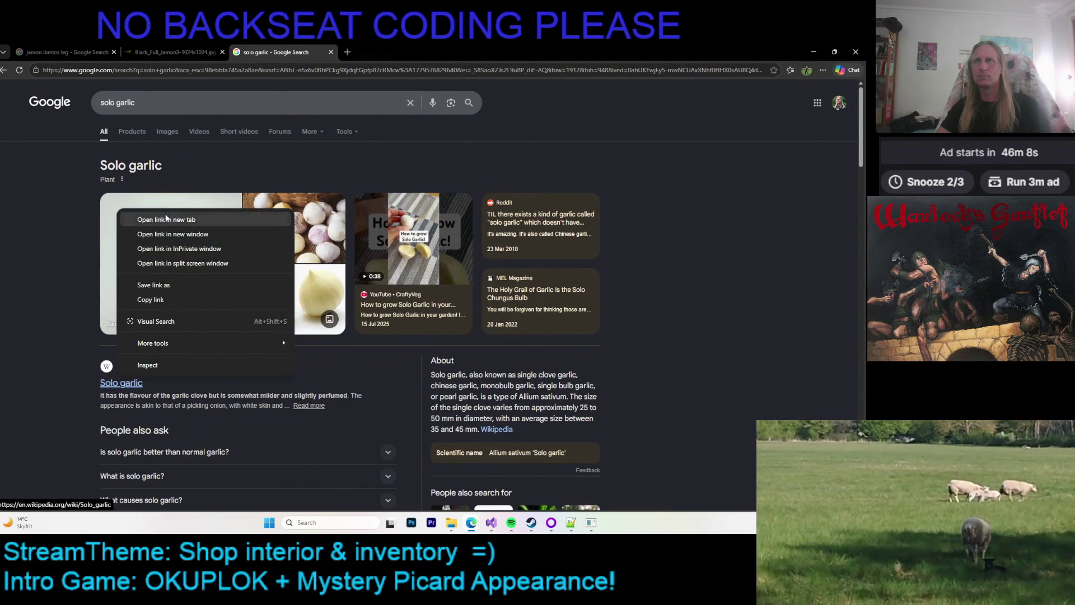
{"action": "left_click", "coordinate": [146, 219]}
{"action": "left_click", "coordinate": [345, 55]}
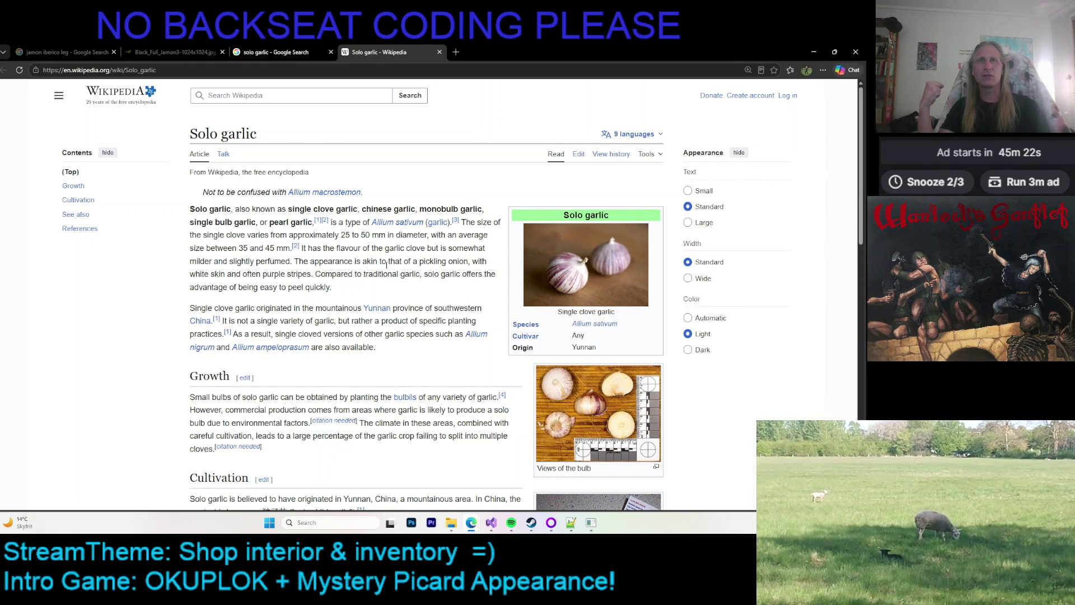
{"action": "scroll", "coordinate": [372, 258], "scroll_direction": "down", "scroll_amount": 2}
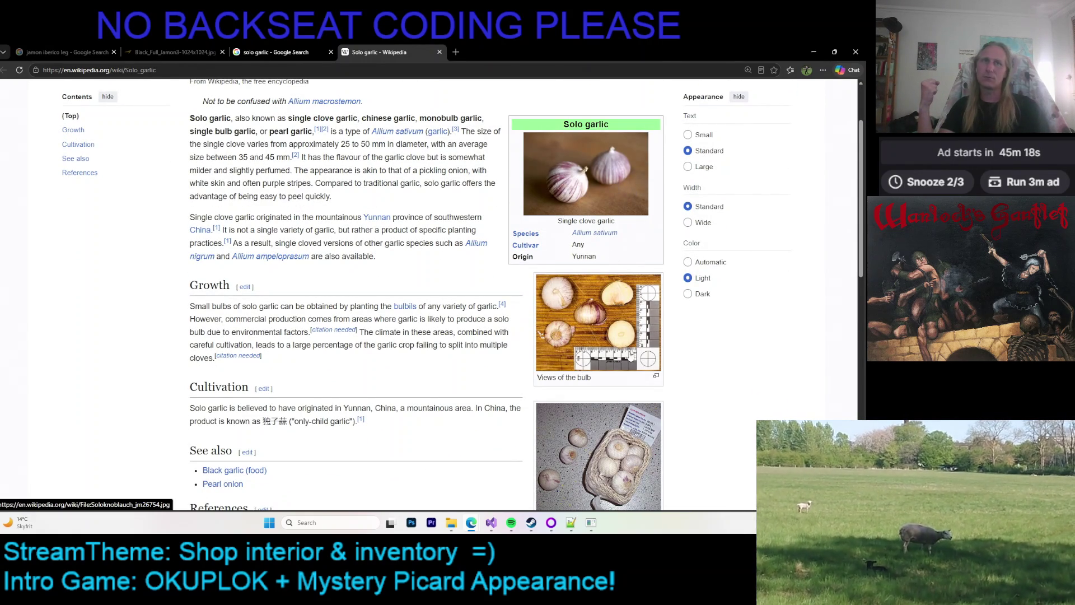
{"action": "left_click", "coordinate": [603, 313]}
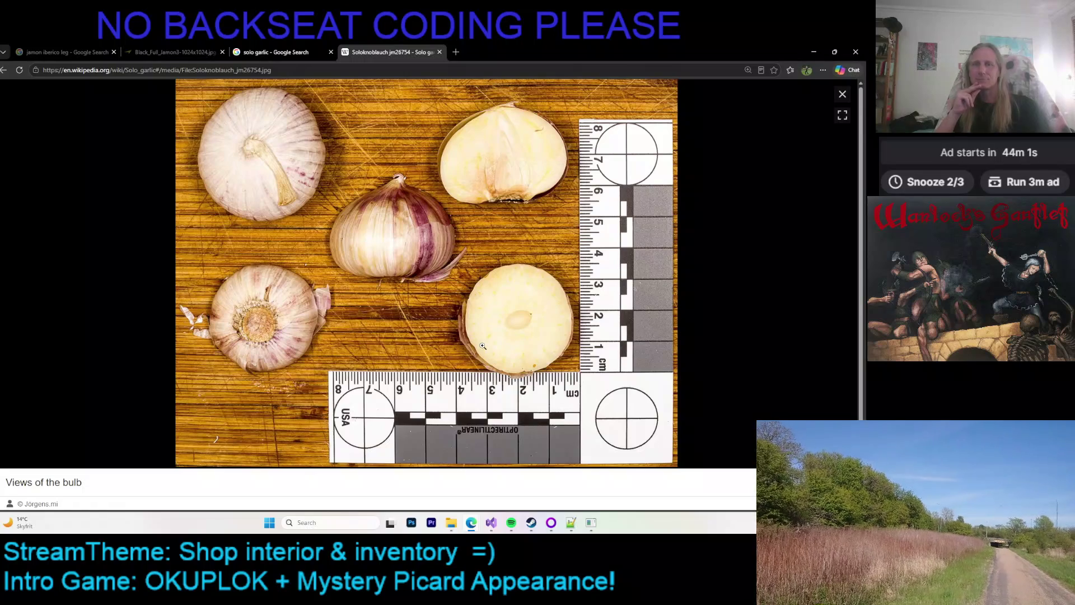
{"action": "left_click", "coordinate": [842, 94]}
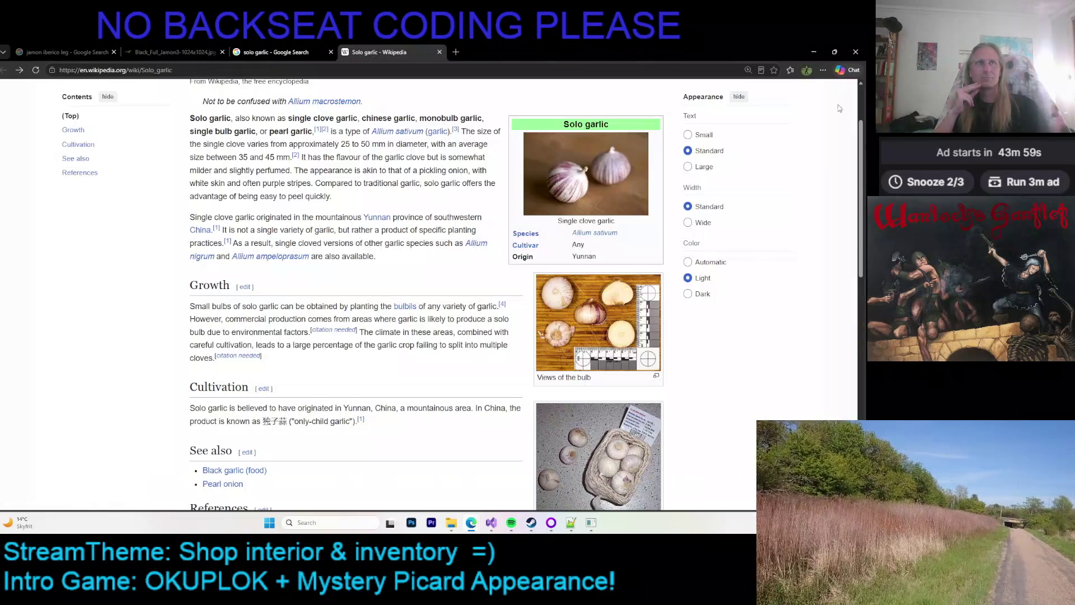
Step: Scroll the article and briefly select the paragraph on the bulb's size and flavour
{"action": "scroll", "coordinate": [391, 220], "scroll_direction": "down", "scroll_amount": 1}
{"action": "scroll", "coordinate": [391, 220], "scroll_direction": "down", "scroll_amount": 3}
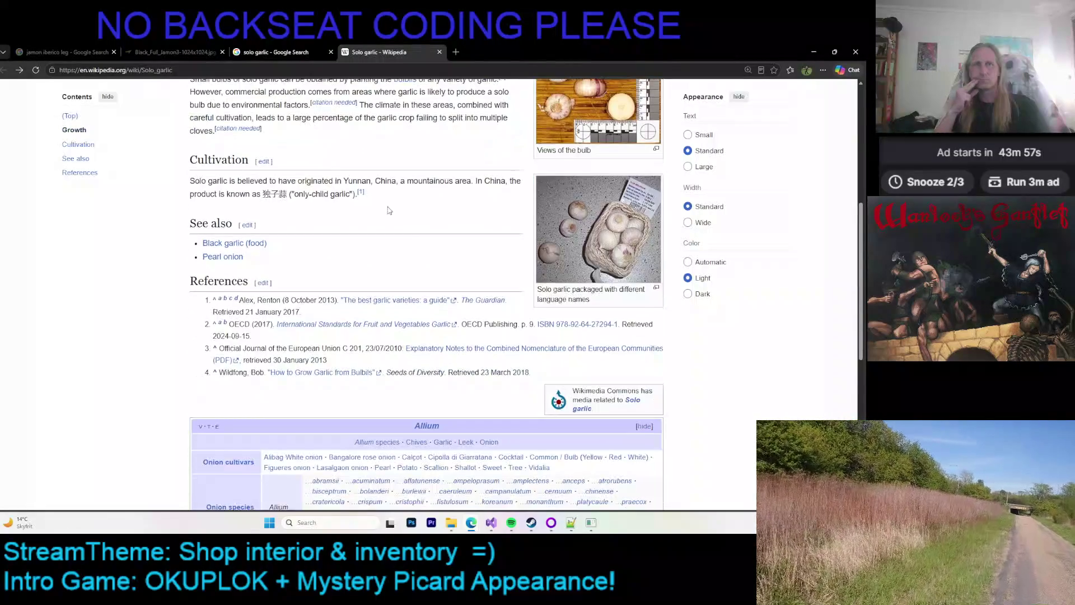
{"action": "scroll", "coordinate": [413, 192], "scroll_direction": "up", "scroll_amount": 6}
{"action": "scroll", "coordinate": [414, 193], "scroll_direction": "down", "scroll_amount": 3}
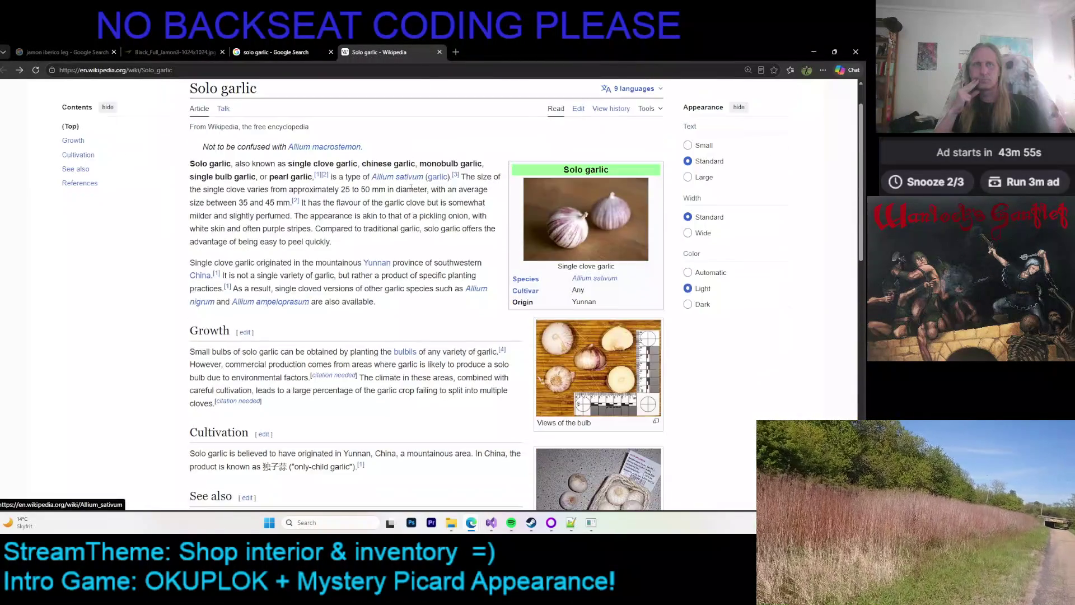
{"action": "scroll", "coordinate": [421, 200], "scroll_direction": "up", "scroll_amount": 1}
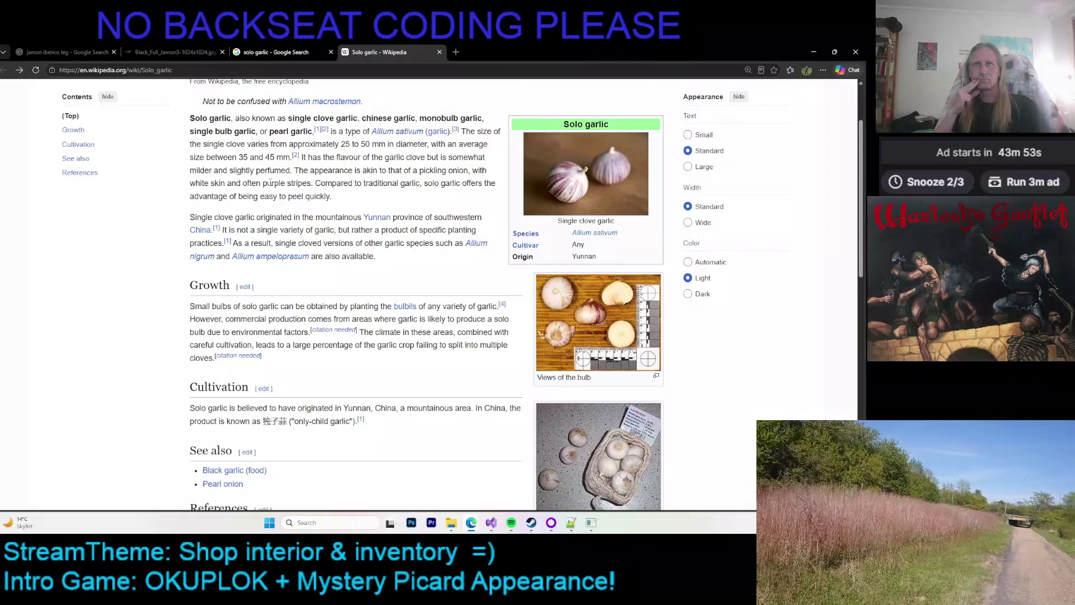
{"action": "left_click_drag", "start_coordinate": [235, 144], "coordinate": [330, 196]}
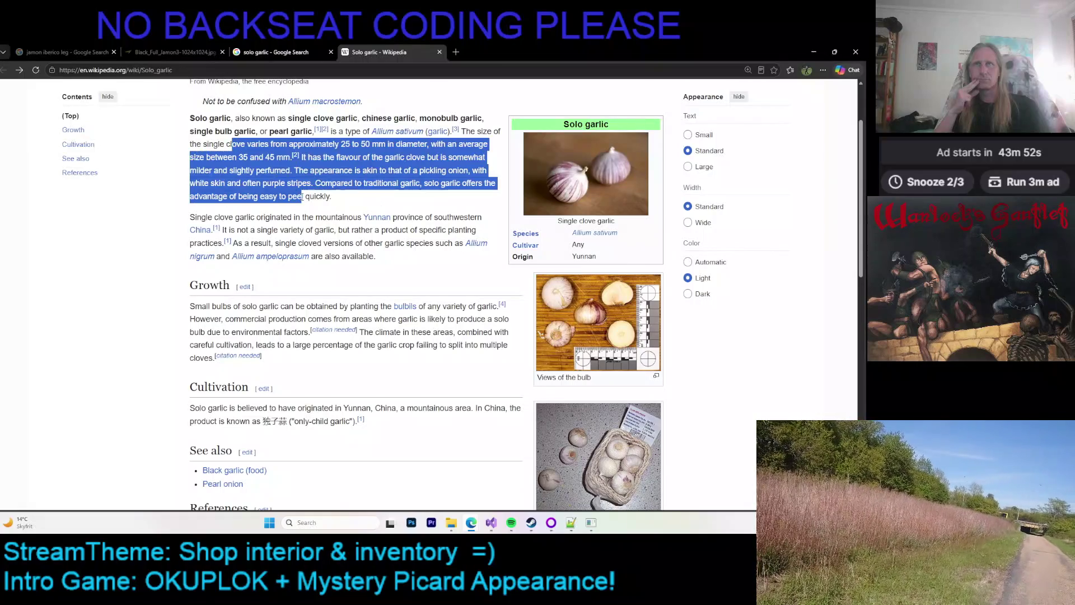
{"action": "left_click", "coordinate": [269, 185]}
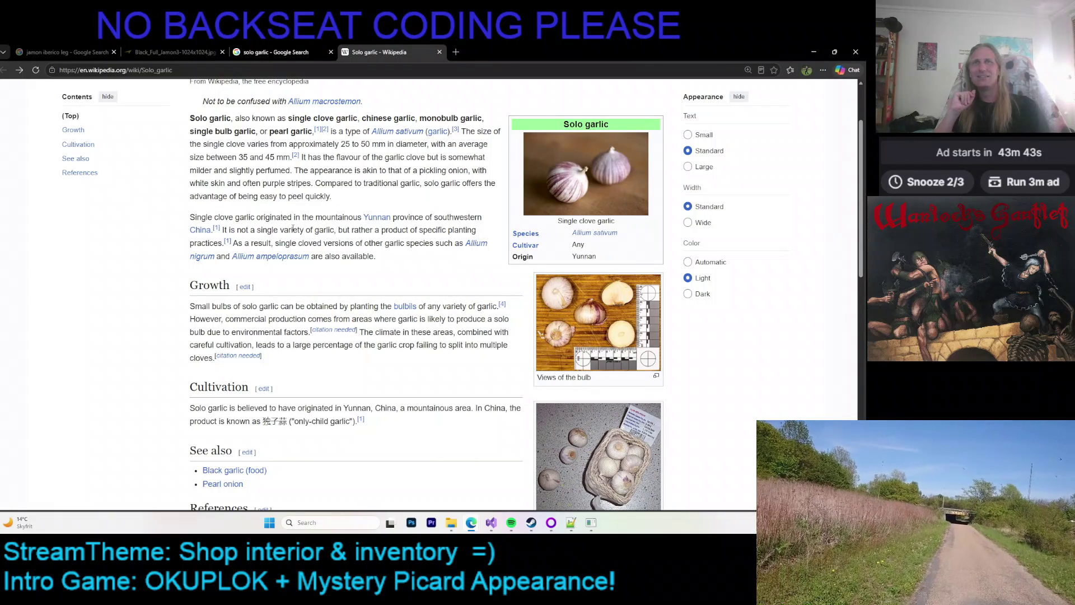
Step: Minimize the browser to bring the shop painting back
{"action": "scroll", "coordinate": [289, 236], "scroll_direction": "up", "scroll_amount": 1}
{"action": "scroll", "coordinate": [291, 230], "scroll_direction": "down", "scroll_amount": 1}
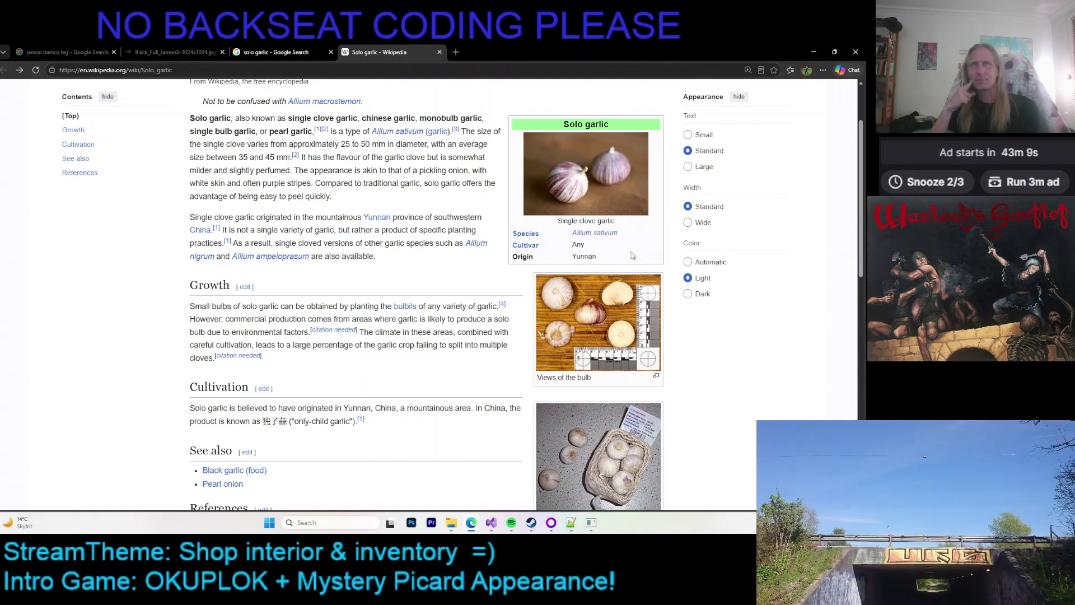
{"action": "left_click", "coordinate": [813, 52]}
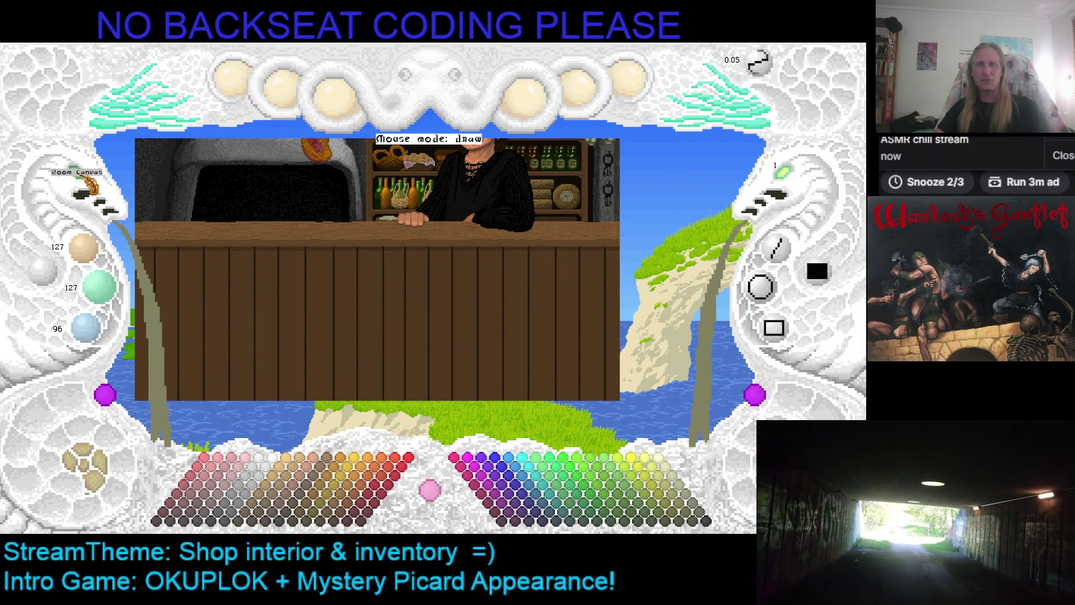
{"action": "scroll", "coordinate": [430, 274], "scroll_direction": "up", "scroll_amount": 1}
{"action": "scroll", "coordinate": [336, 296], "scroll_direction": "down", "scroll_amount": 1}
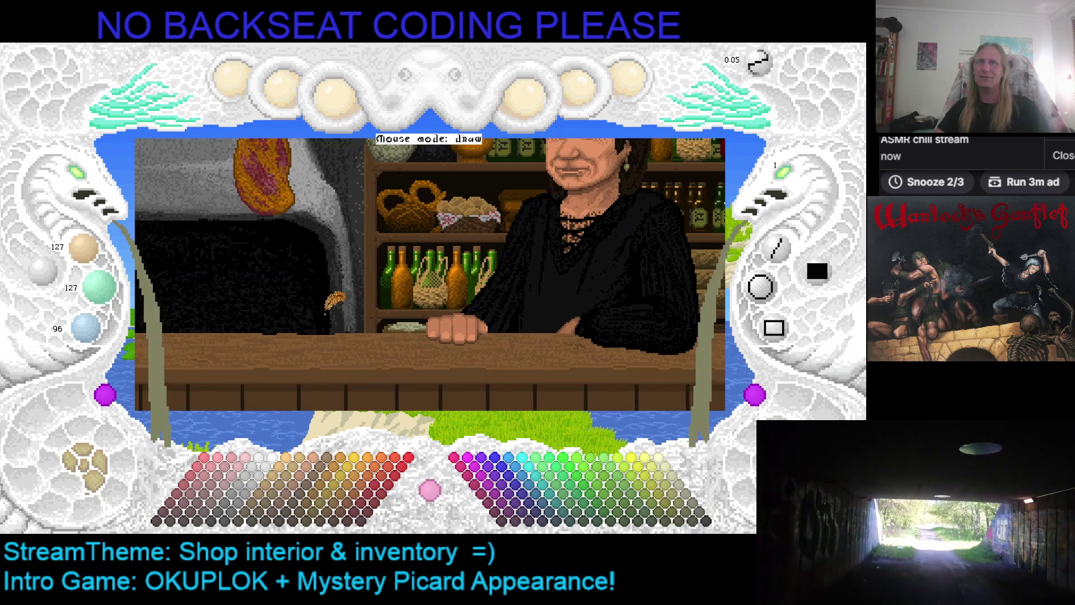
{"action": "scroll", "coordinate": [437, 223], "scroll_direction": "down", "scroll_amount": 2}
{"action": "key", "text": "Up"}
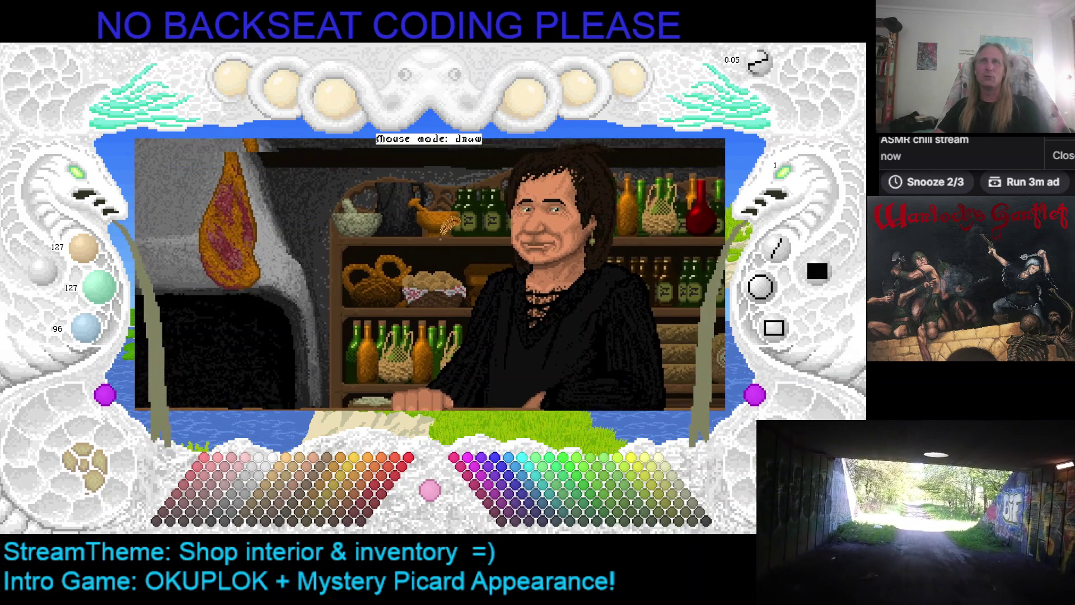
{"action": "key", "text": "Left"}
{"action": "key", "text": "Left"}
{"action": "key", "text": "Left"}
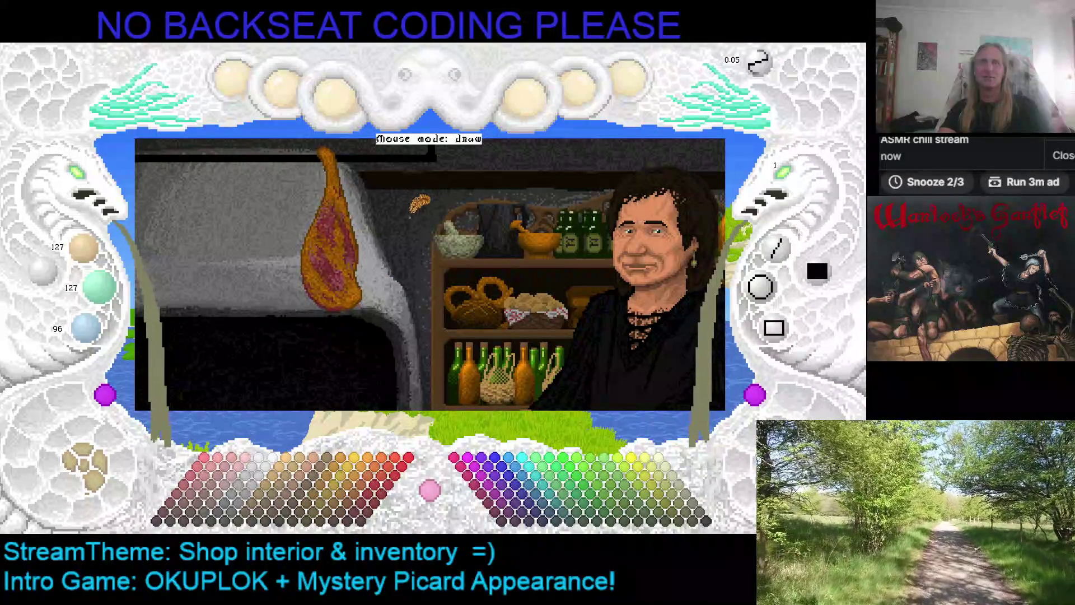
{"action": "key", "text": "Right"}
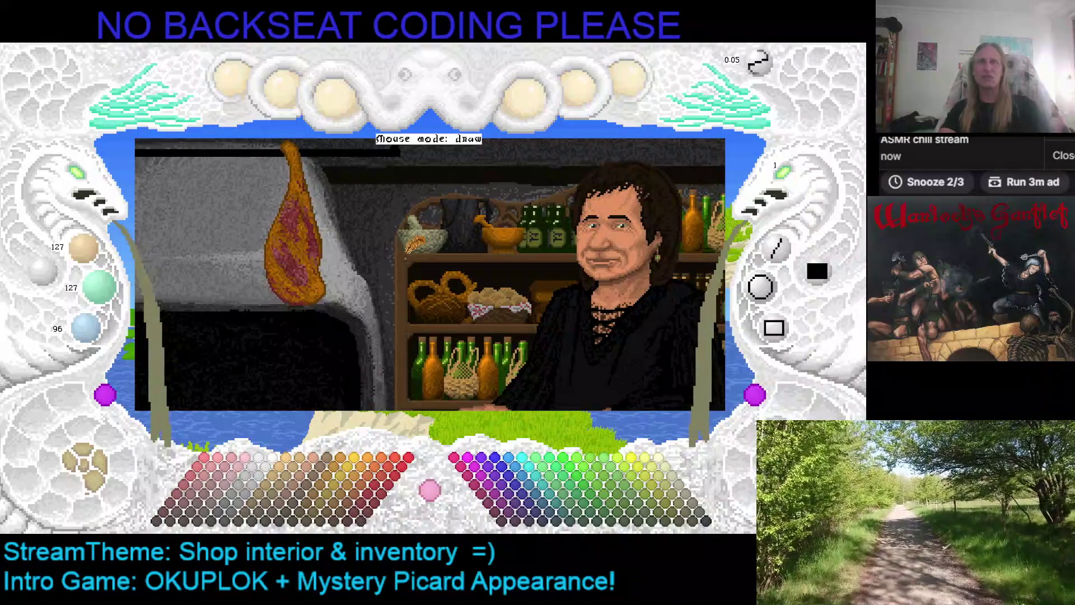
{"action": "key", "text": "Right"}
{"action": "key", "text": "Right"}
{"action": "key", "text": "Right"}
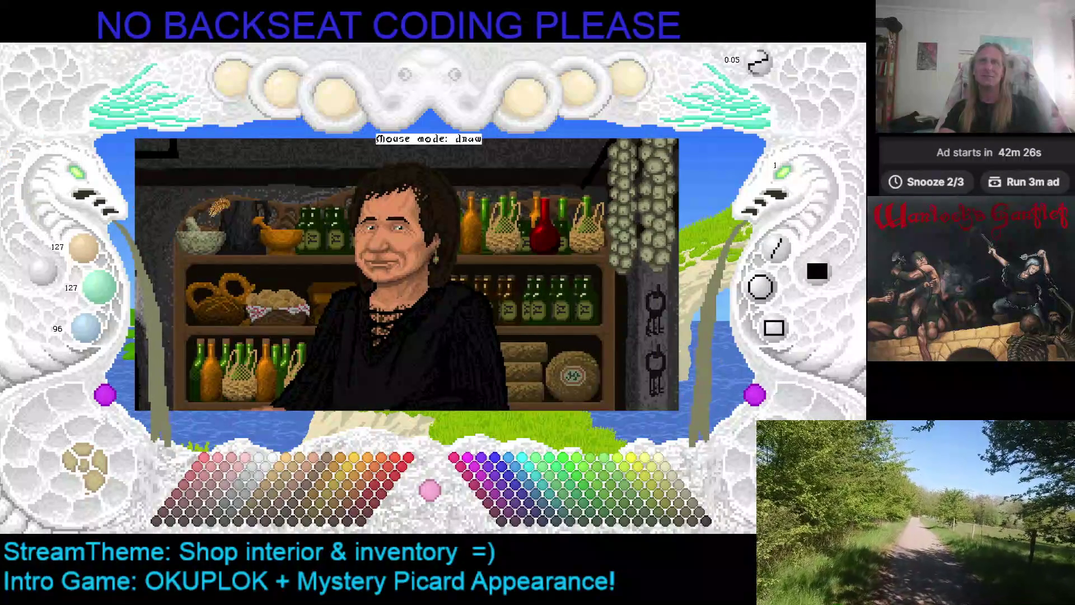
{"action": "key", "text": "Right"}
{"action": "key", "text": "Down"}
{"action": "left_click", "coordinate": [84, 178]}
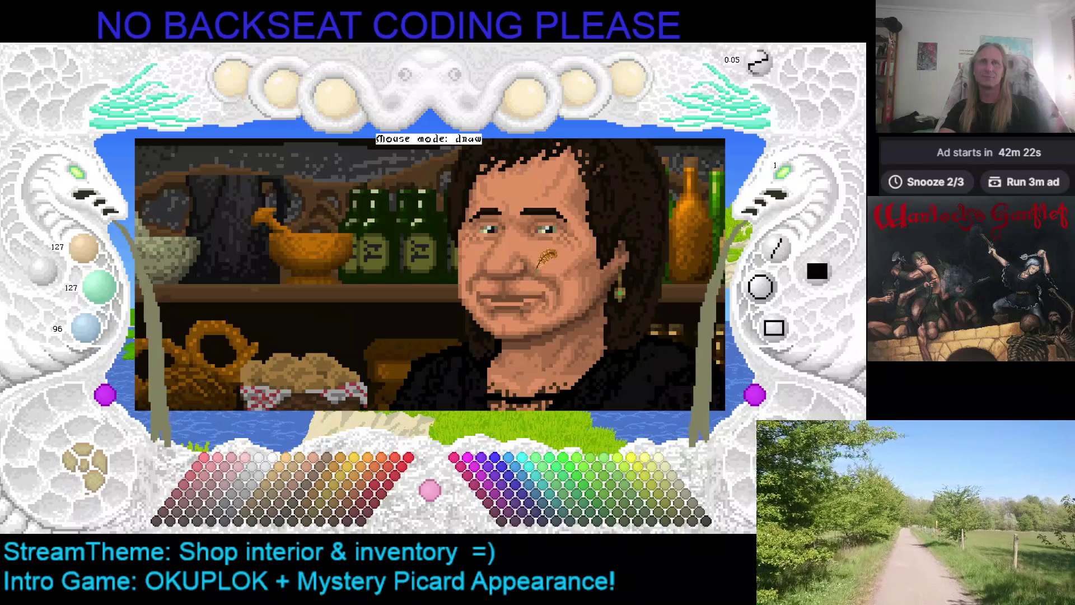
{"action": "left_click", "coordinate": [115, 464]}
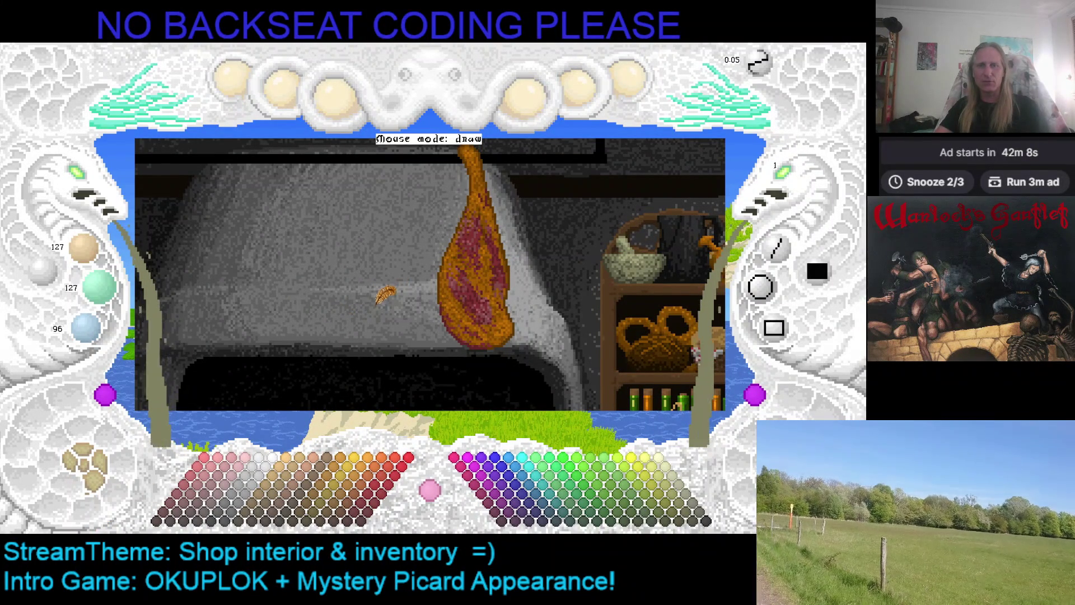
{"action": "left_click_drag", "start_coordinate": [379, 293], "coordinate": [378, 255]}
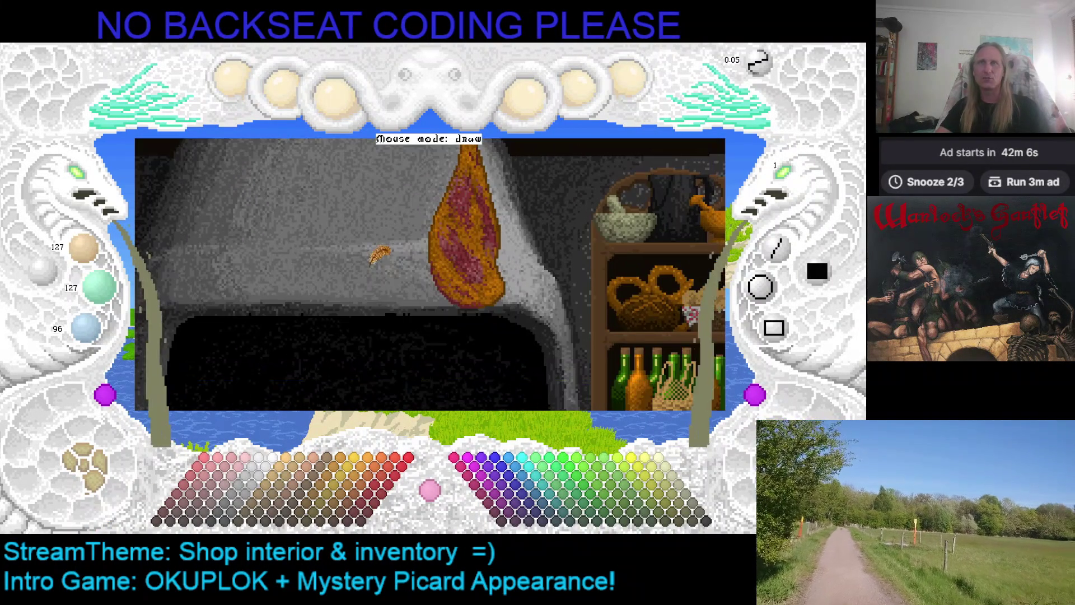
{"action": "left_click", "coordinate": [94, 187]}
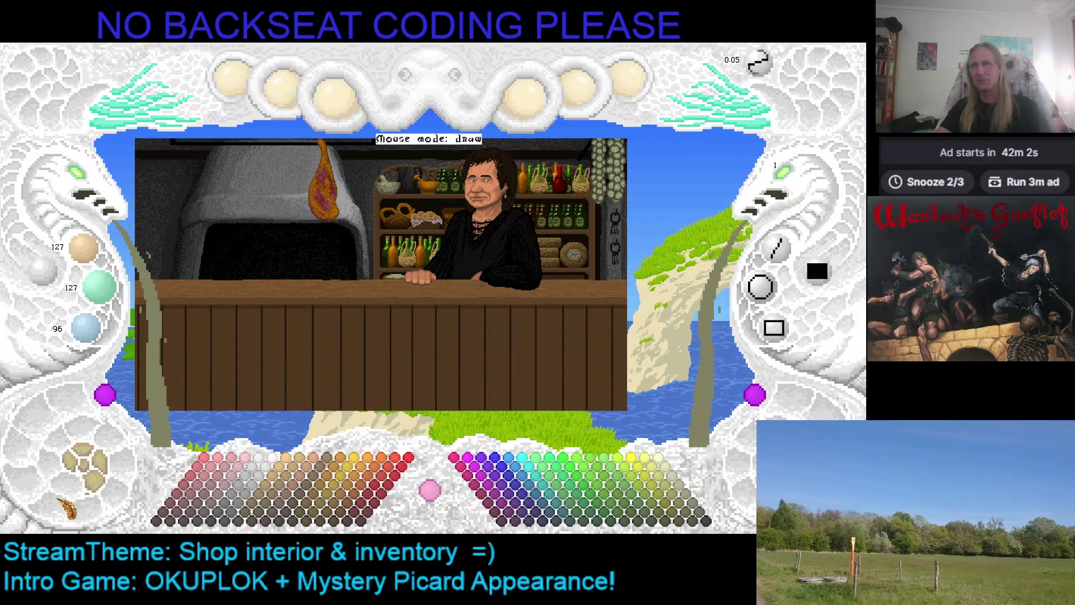
{"action": "left_click", "coordinate": [97, 483]}
Step: Switch to the ham-and-garlic layer and set the paint colour to dark red 127/72/72
{"action": "left_click", "coordinate": [102, 480]}
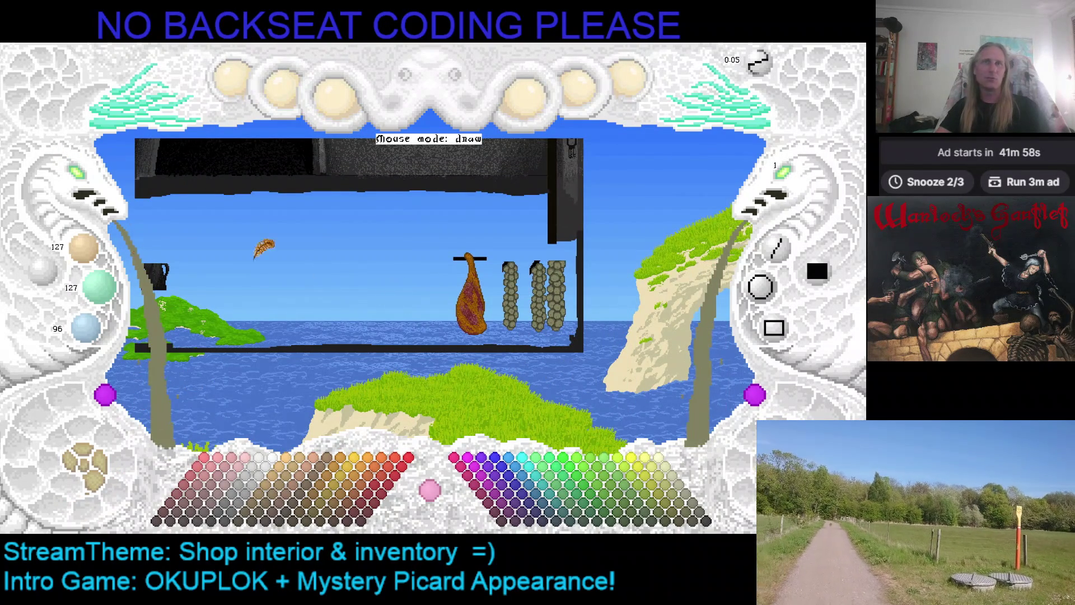
{"action": "left_click", "coordinate": [77, 172]}
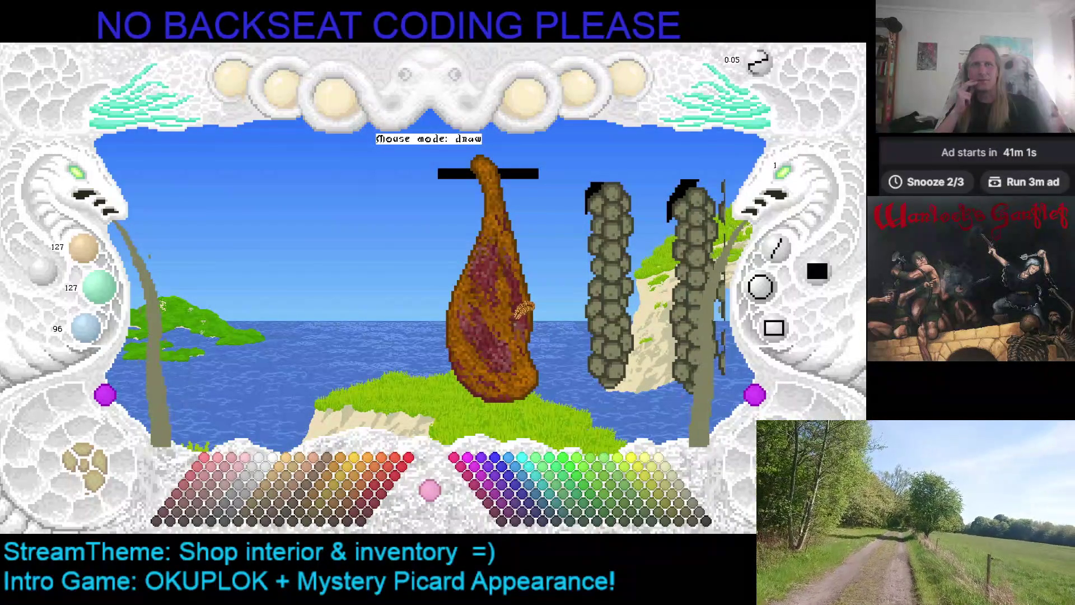
{"action": "left_click", "coordinate": [524, 315]}
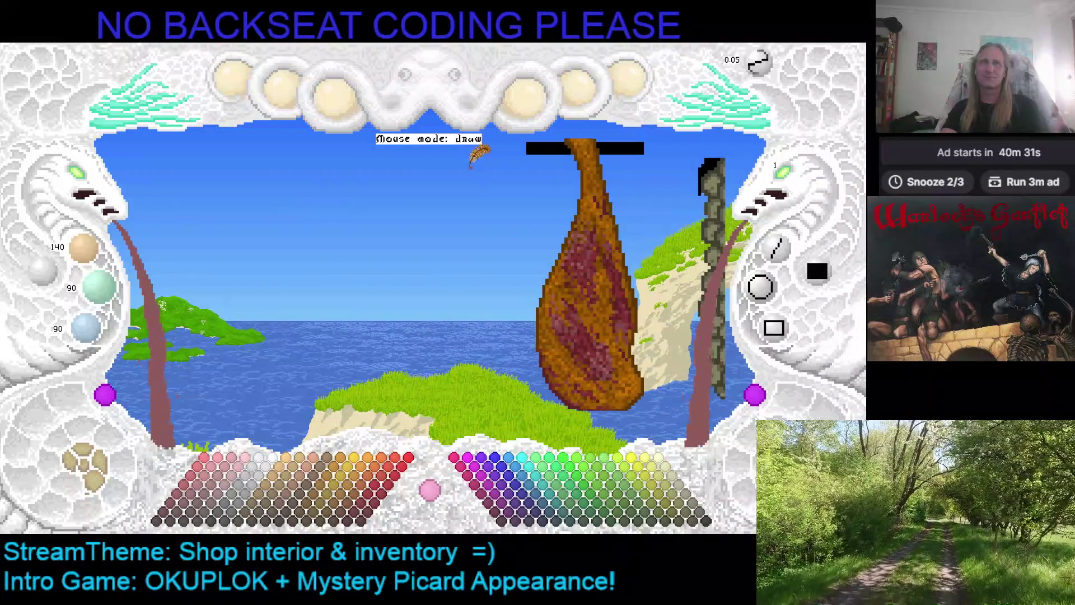
Step: Raise the brush size to 2 and paint a dark red vertical stroke down through the sky
{"action": "left_click", "coordinate": [784, 172]}
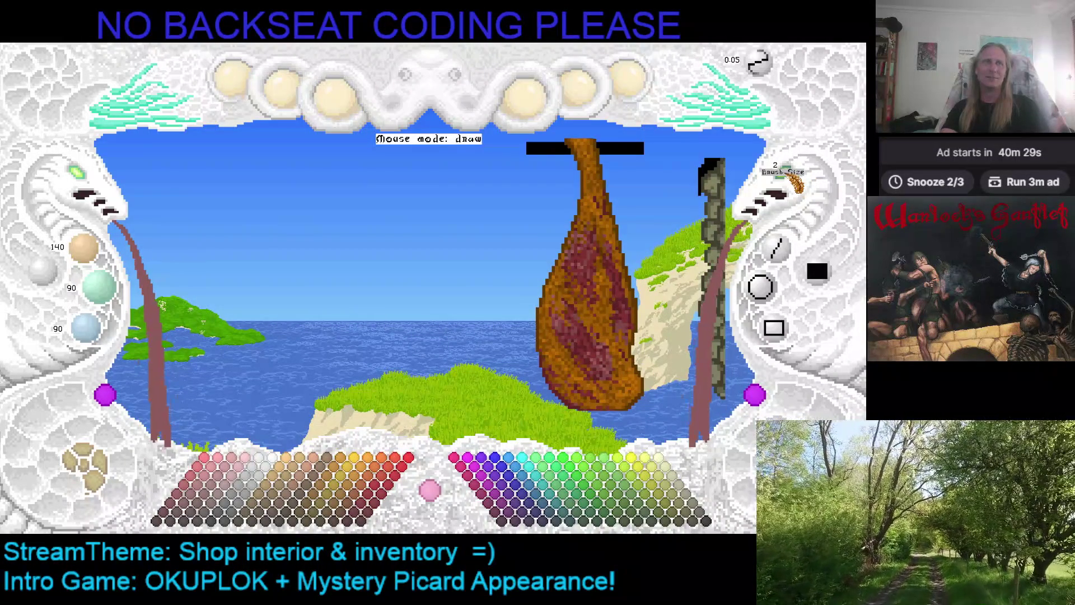
{"action": "mouse_move", "coordinate": [447, 172]}
{"action": "left_mouse_down"}
{"action": "mouse_move", "coordinate": [434, 220]}
{"action": "mouse_move", "coordinate": [439, 336]}
{"action": "mouse_move", "coordinate": [460, 409]}
{"action": "left_mouse_up"}
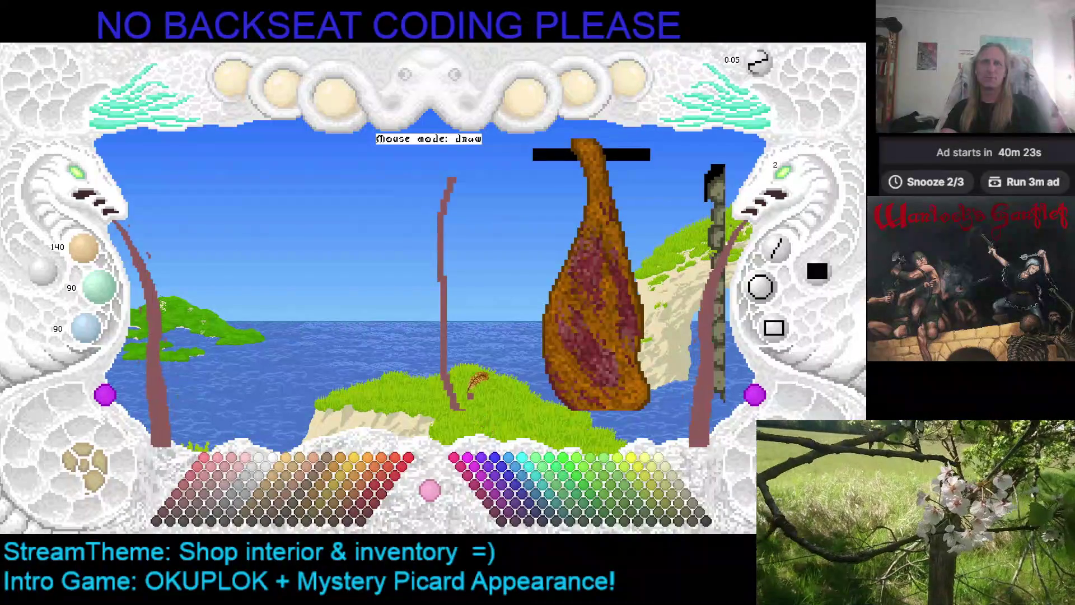
Step: Curve the brown stroke back up into a tall closed loop and thicken its right edge
{"action": "mouse_move", "coordinate": [441, 329]}
{"action": "left_mouse_down"}
{"action": "mouse_move", "coordinate": [452, 331]}
{"action": "mouse_move", "coordinate": [469, 269]}
{"action": "mouse_move", "coordinate": [467, 154]}
{"action": "left_mouse_up"}
{"action": "mouse_move", "coordinate": [493, 242]}
{"action": "left_mouse_down"}
{"action": "mouse_move", "coordinate": [462, 180]}
{"action": "mouse_move", "coordinate": [489, 197]}
{"action": "left_mouse_up"}
{"action": "key", "text": "c"}
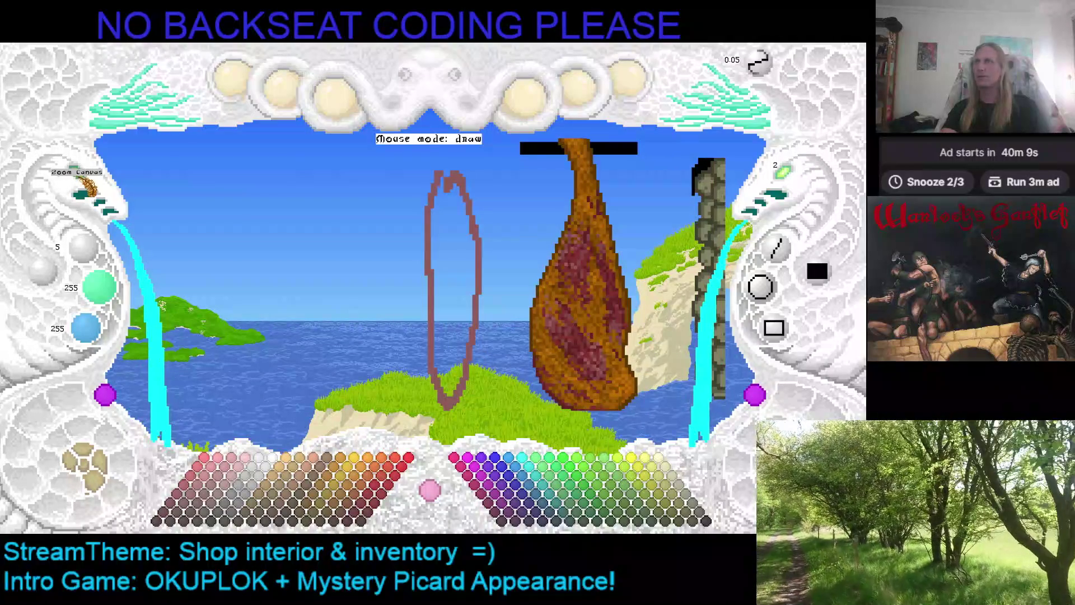
{"action": "key", "text": "c"}
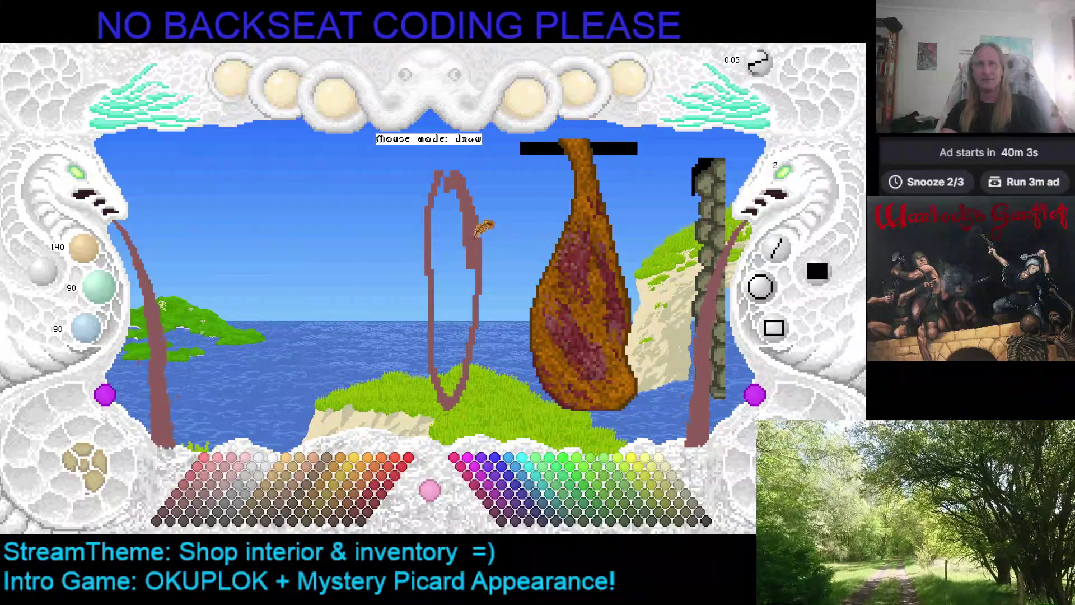
{"action": "mouse_move", "coordinate": [476, 275]}
{"action": "left_mouse_down"}
{"action": "mouse_move", "coordinate": [471, 325]}
{"action": "mouse_move", "coordinate": [485, 308]}
{"action": "mouse_move", "coordinate": [483, 285]}
{"action": "mouse_move", "coordinate": [468, 341]}
{"action": "mouse_move", "coordinate": [469, 332]}
{"action": "left_mouse_up"}
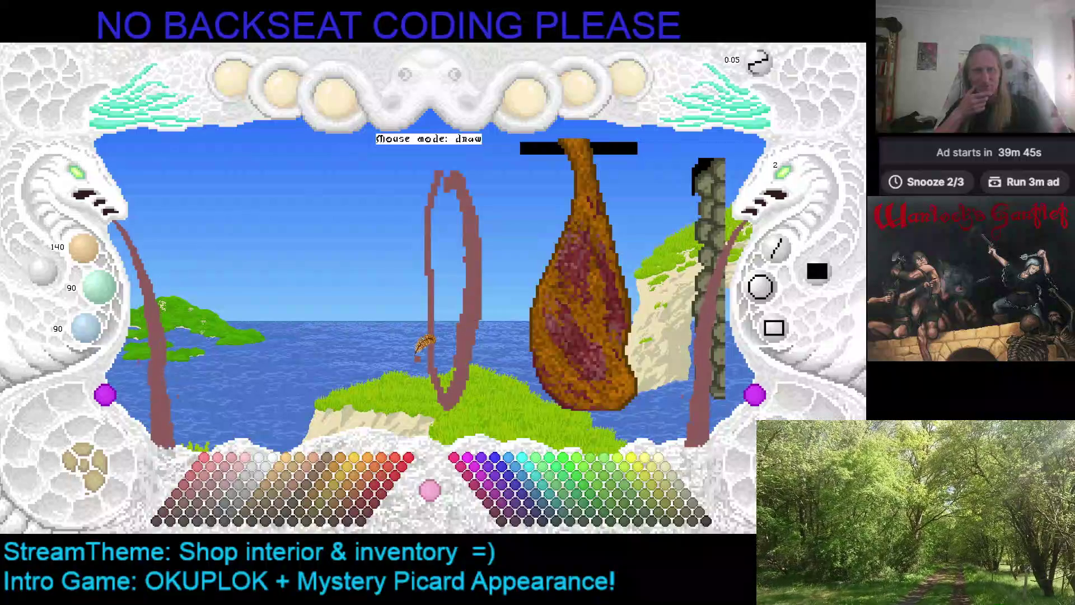
{"action": "key", "text": "Right"}
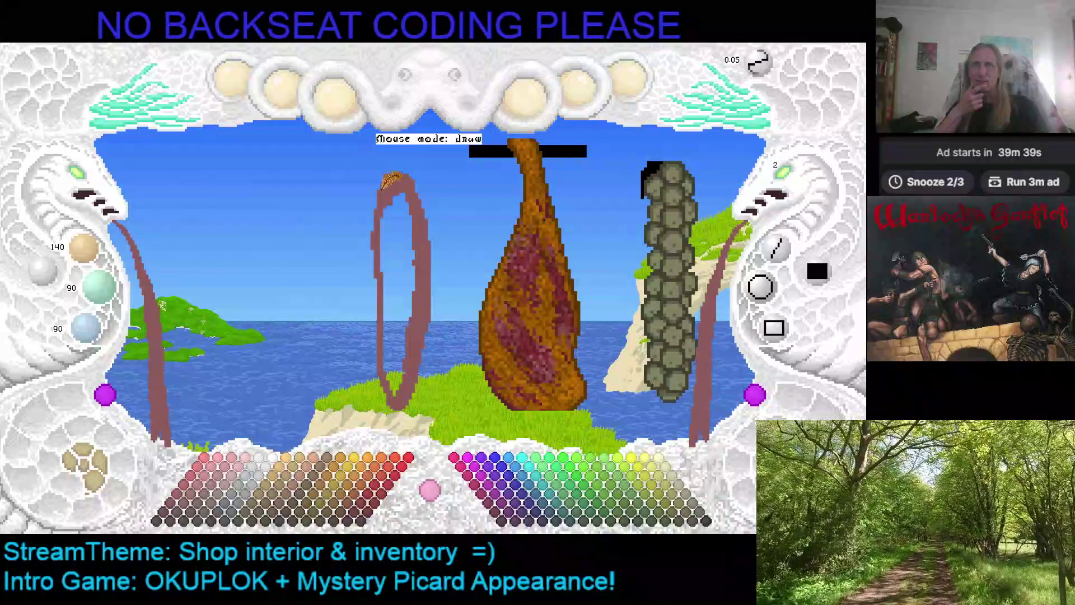
Step: Paint the ring's left arm into a solid brown band, save, and zoom in on the ring
{"action": "left_click_drag", "start_coordinate": [385, 178], "coordinate": [361, 241]}
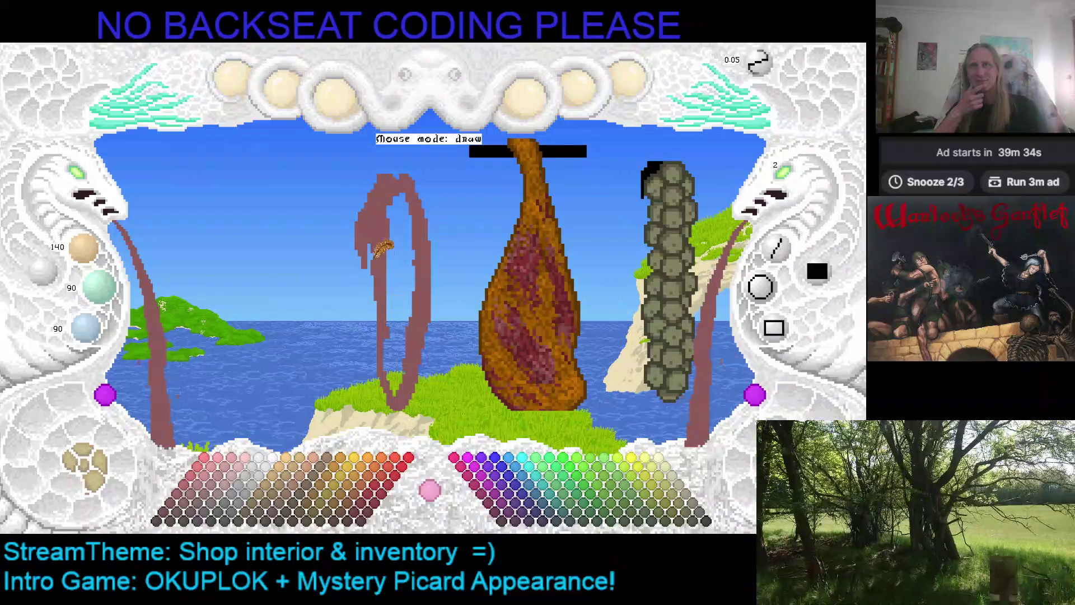
{"action": "left_click_drag", "start_coordinate": [386, 316], "coordinate": [375, 255]}
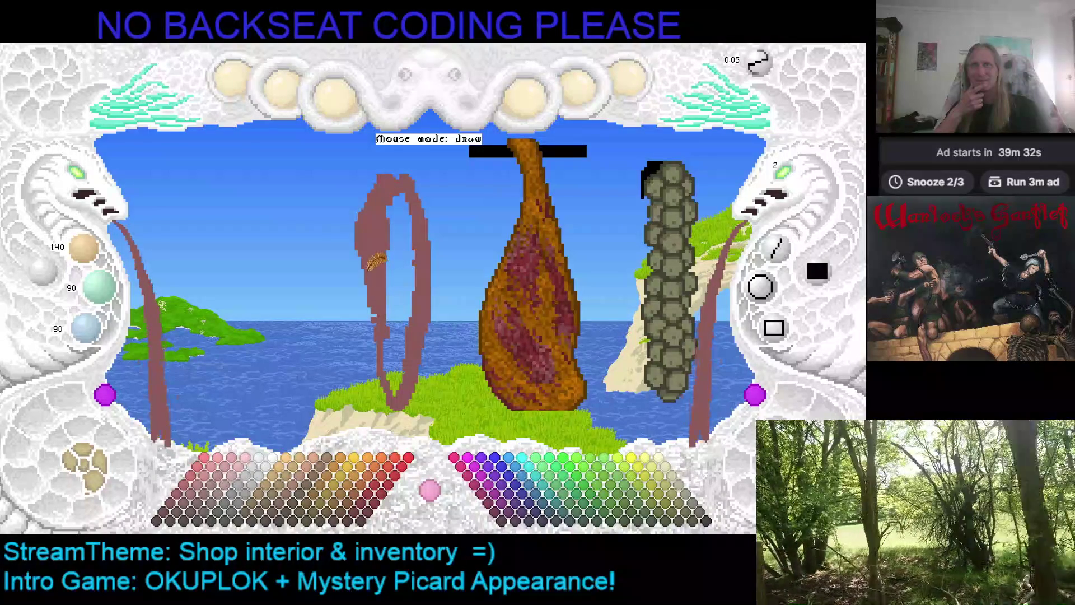
{"action": "left_click_drag", "start_coordinate": [373, 334], "coordinate": [358, 249]}
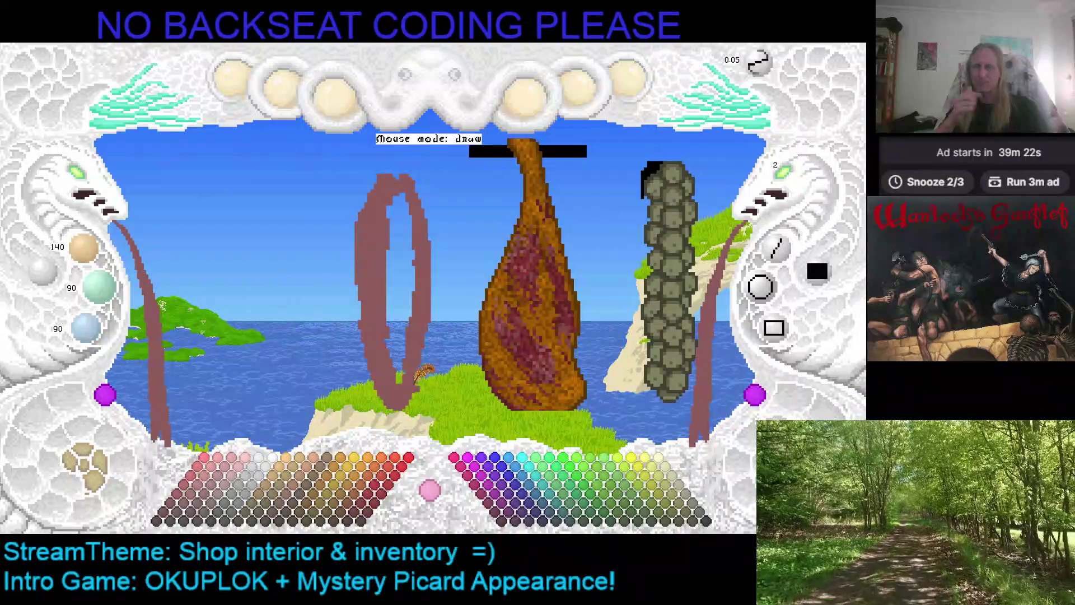
{"action": "key", "text": "ctrl+s"}
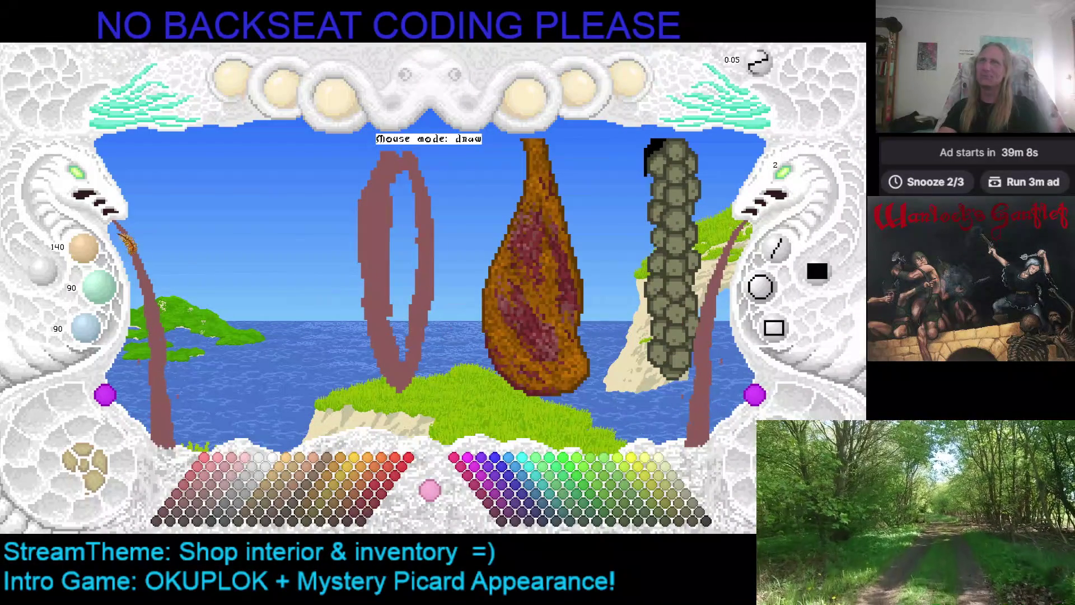
{"action": "left_click", "coordinate": [81, 185]}
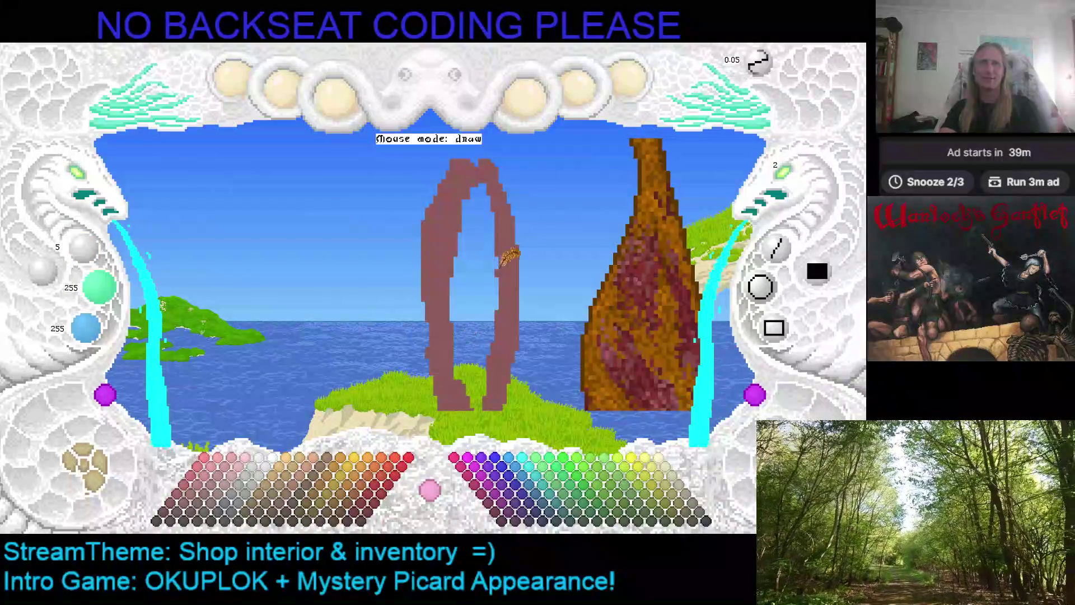
Step: Sample the ring's brown, thicken its edges into a wide arch, and save the painting
{"action": "right_click", "coordinate": [429, 216]}
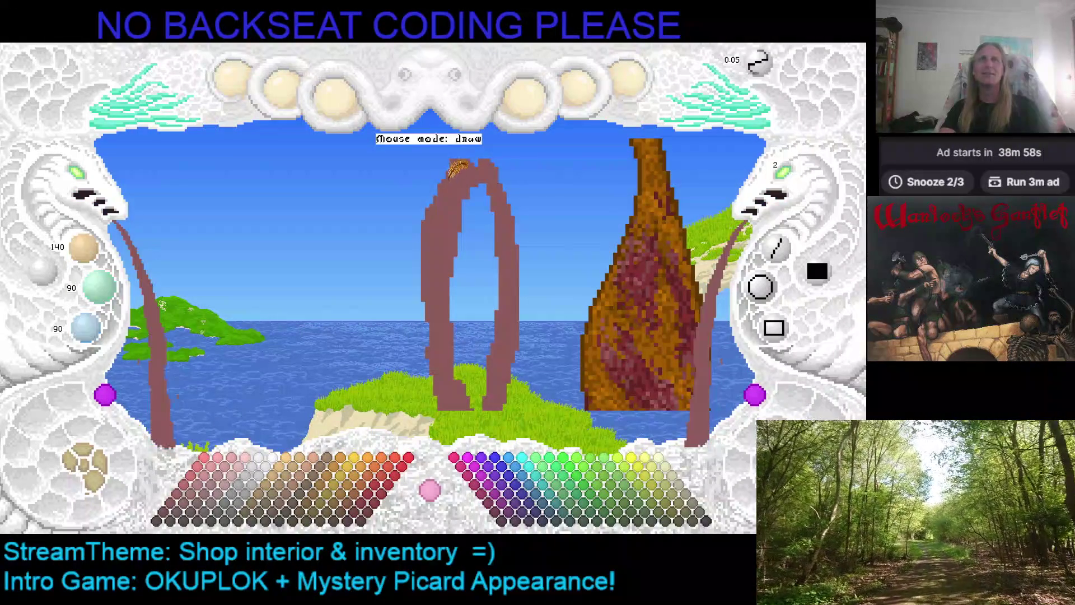
{"action": "mouse_move", "coordinate": [439, 314]}
{"action": "left_mouse_down"}
{"action": "mouse_move", "coordinate": [428, 249]}
{"action": "mouse_move", "coordinate": [426, 341]}
{"action": "mouse_move", "coordinate": [434, 313]}
{"action": "left_mouse_up"}
{"action": "left_click", "coordinate": [470, 297]}
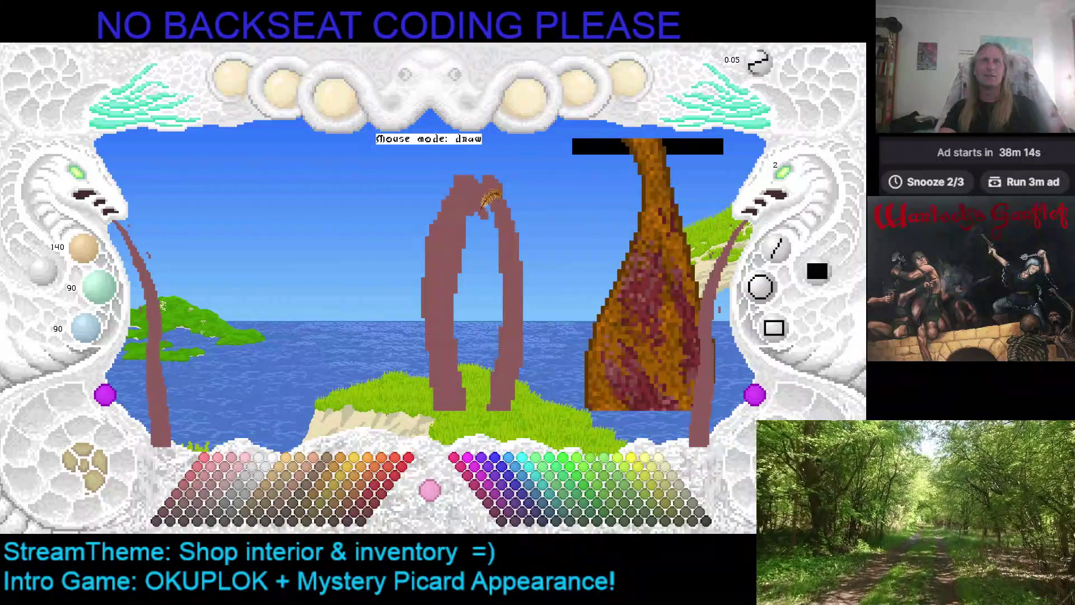
{"action": "left_click_drag", "start_coordinate": [485, 196], "coordinate": [509, 246]}
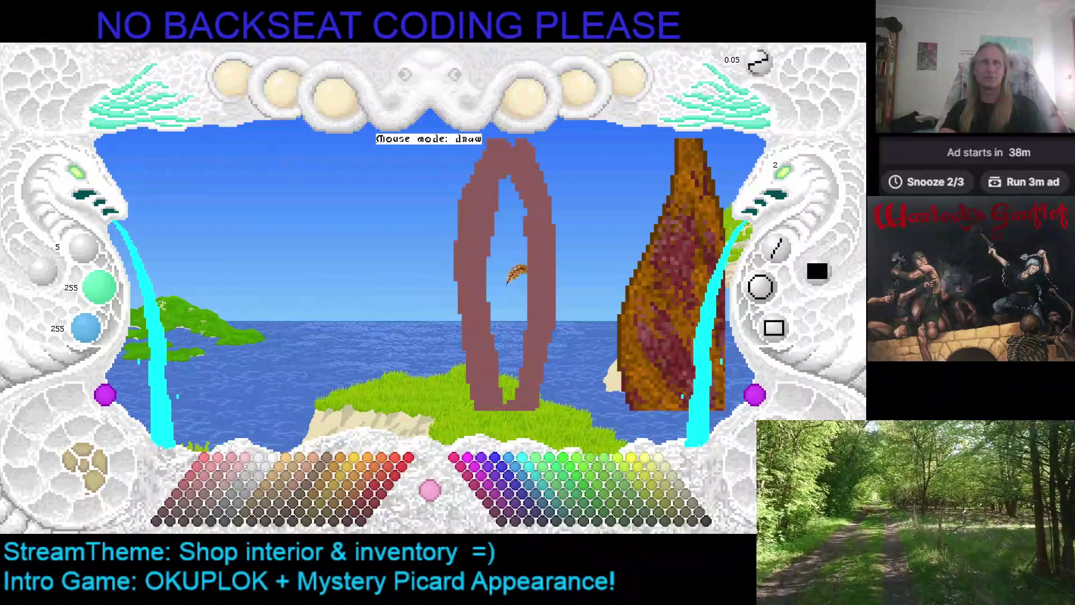
{"action": "right_click", "coordinate": [482, 206]}
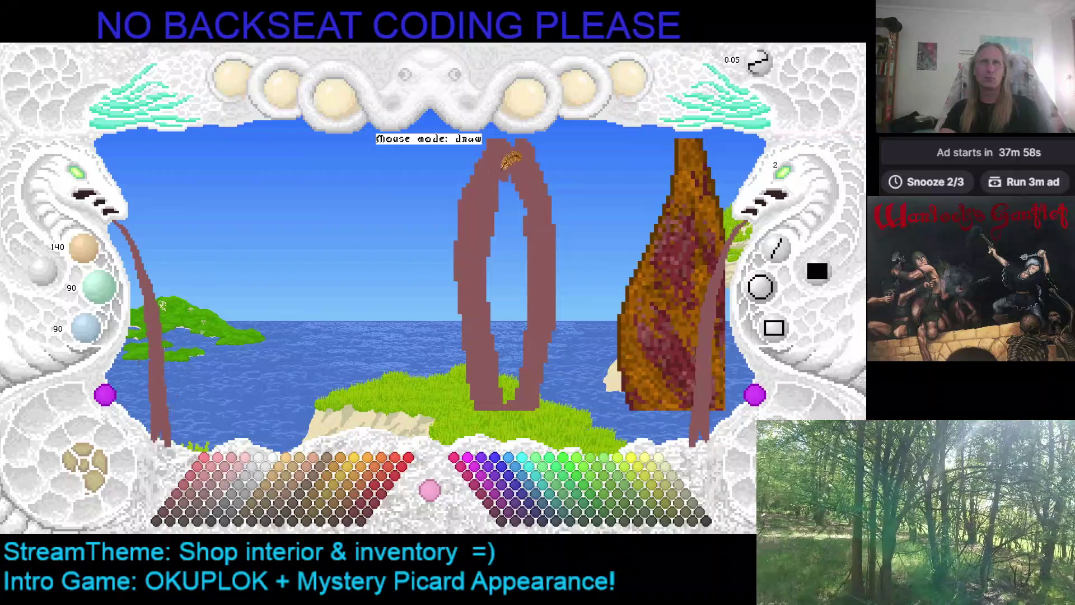
{"action": "key", "text": "ctrl+s"}
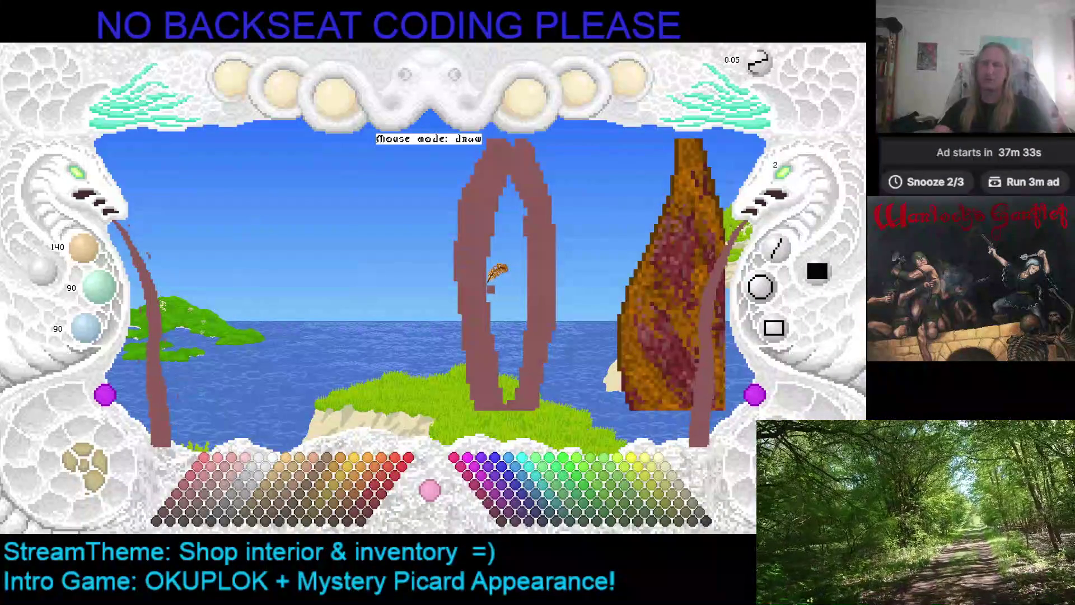
Step: Sample the ring's brown and fill its left arm down to the base
{"action": "key", "text": "Right"}
{"action": "key", "text": "Right"}
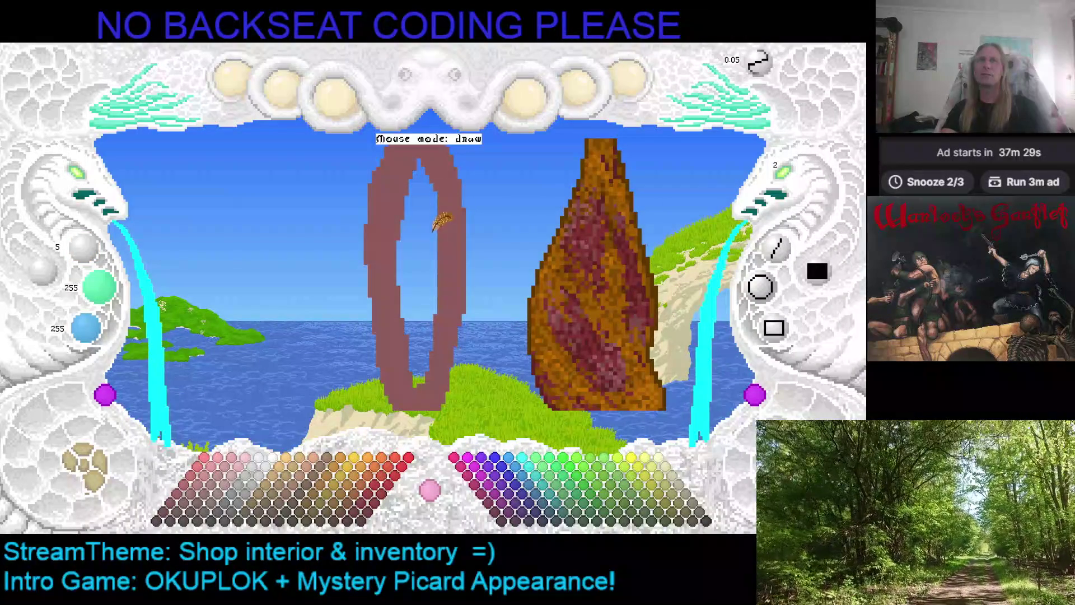
{"action": "right_click", "coordinate": [454, 210]}
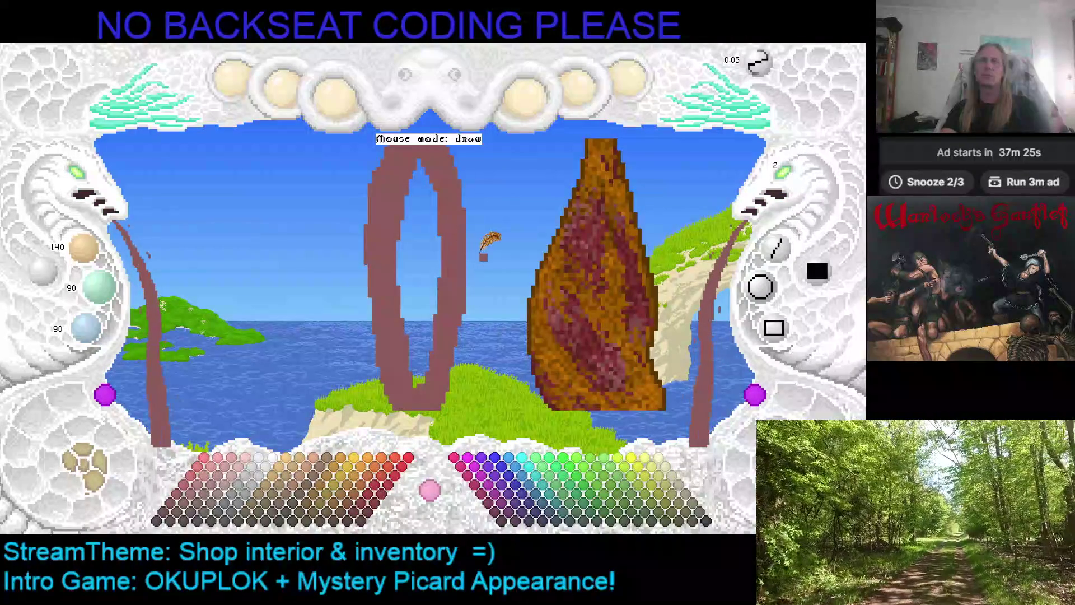
{"action": "key", "text": "Left"}
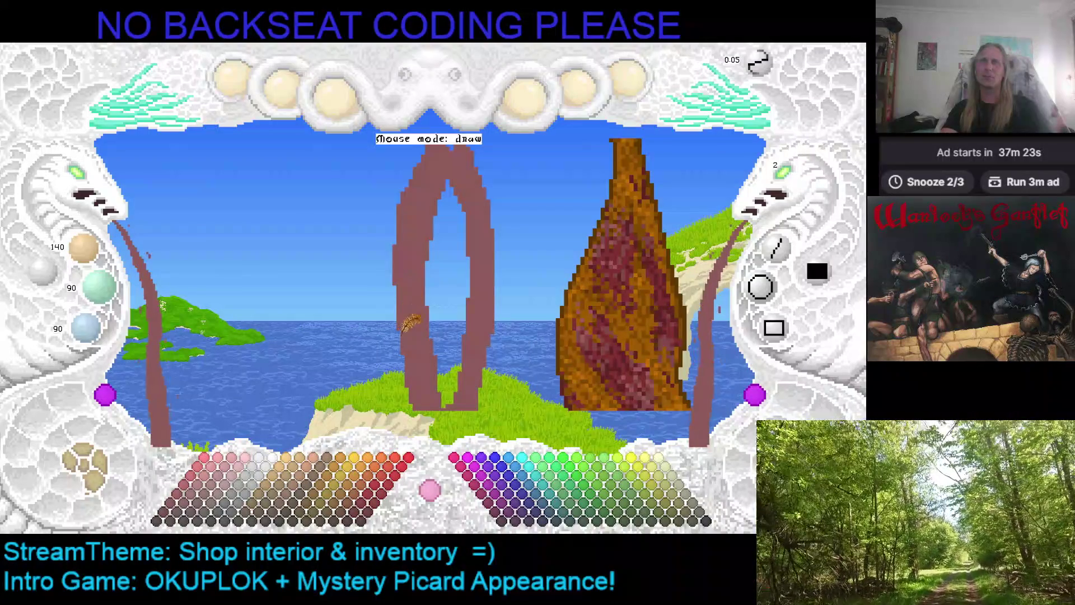
{"action": "key", "text": "Up"}
{"action": "mouse_move", "coordinate": [407, 241]}
{"action": "left_mouse_down"}
{"action": "mouse_move", "coordinate": [423, 354]}
{"action": "mouse_move", "coordinate": [445, 358]}
{"action": "left_mouse_up"}
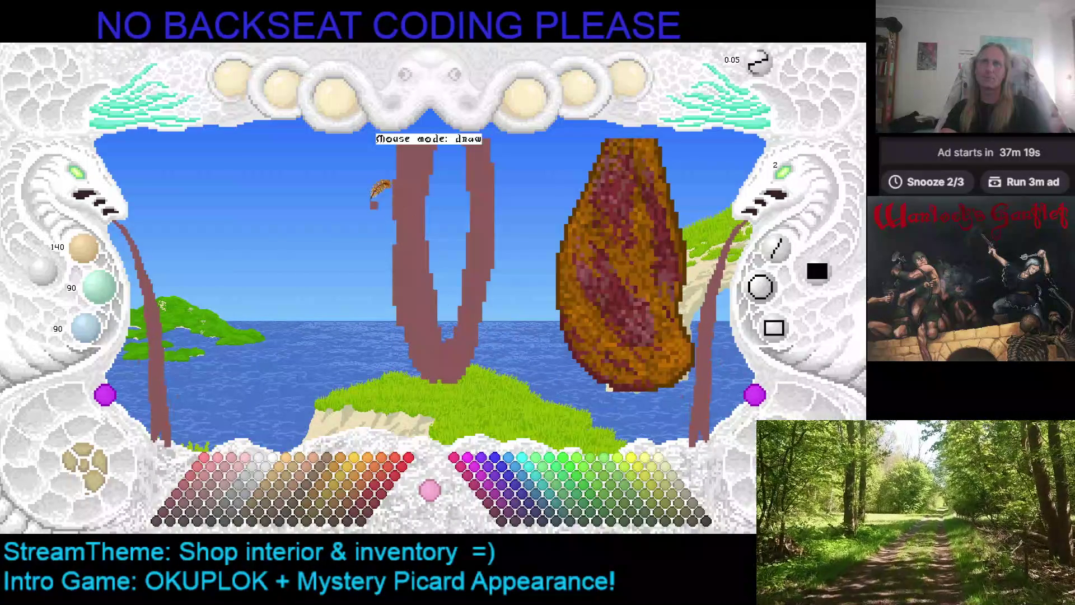
{"action": "key", "text": "Left"}
{"action": "key", "text": "Down"}
{"action": "left_click_drag", "start_coordinate": [419, 193], "coordinate": [416, 295]}
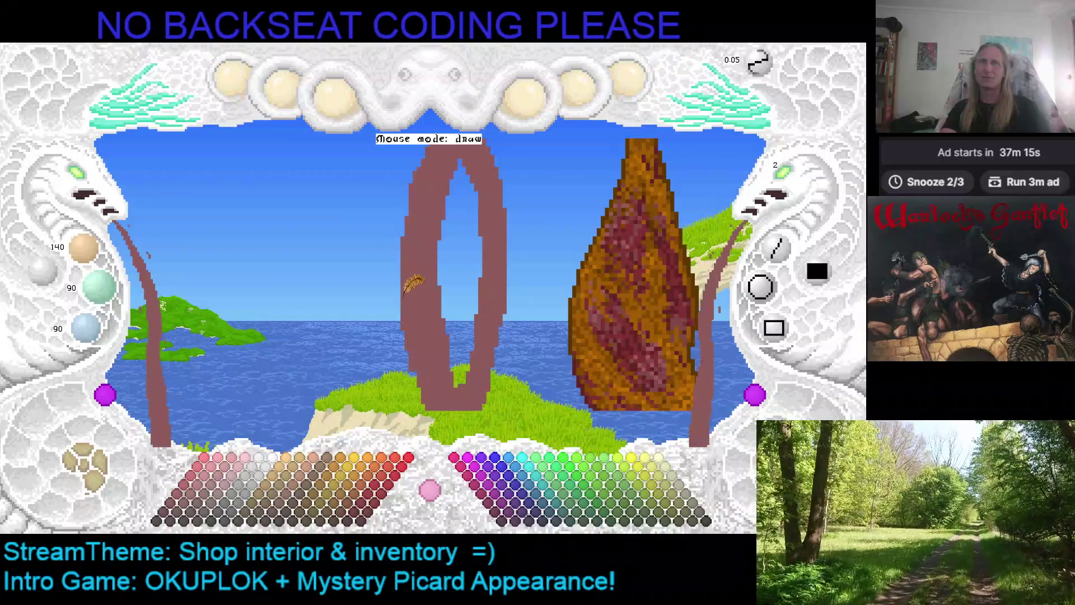
Step: Rotate the view around the arch to check its shape, re-sample its colour, and save
{"action": "key", "text": "Up"}
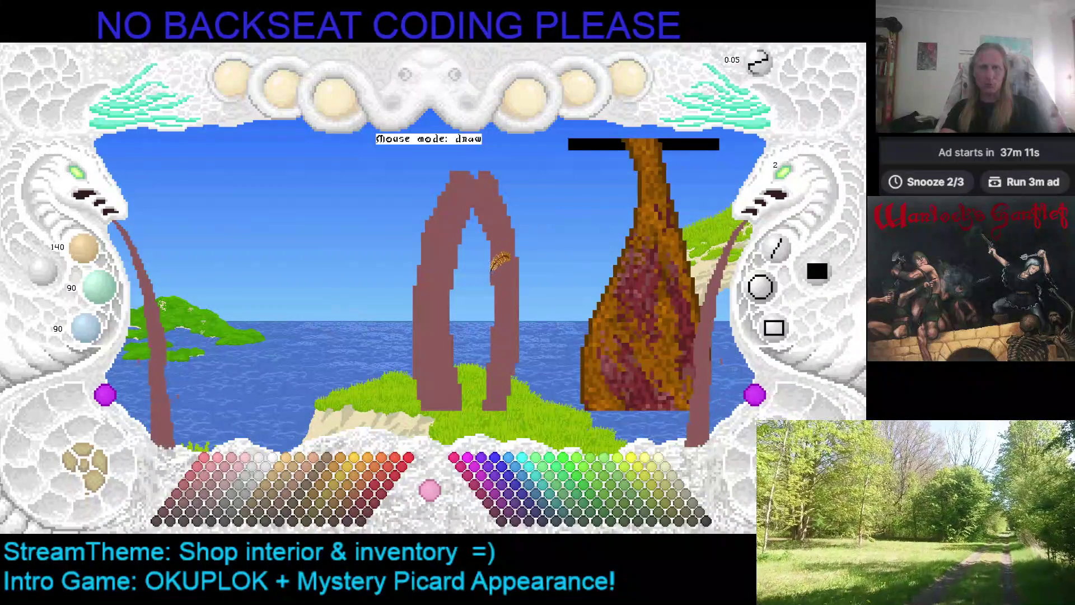
{"action": "left_click_drag", "start_coordinate": [519, 314], "coordinate": [465, 294]}
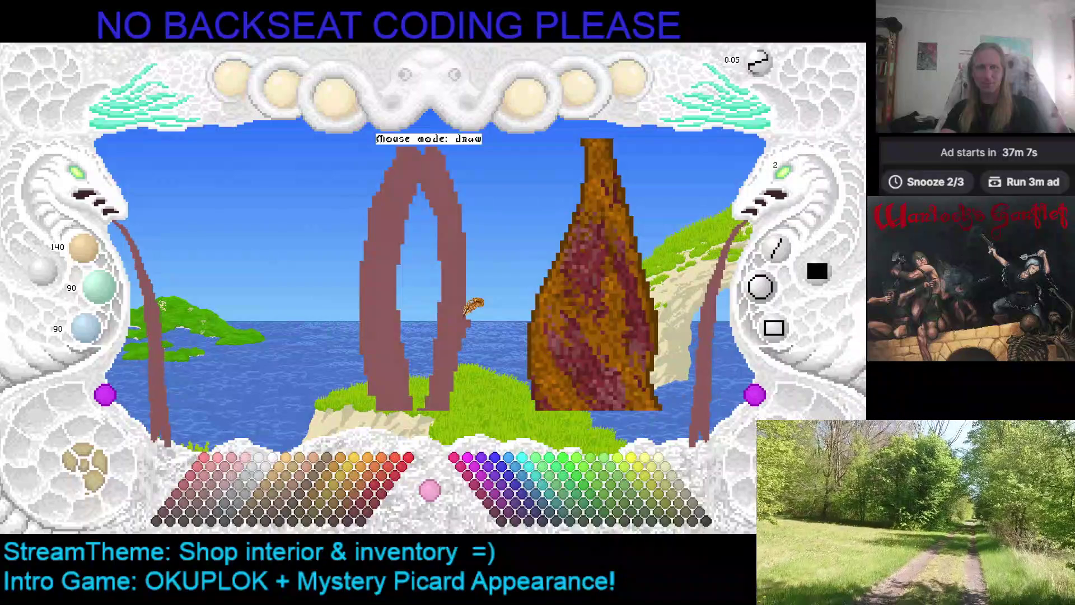
{"action": "left_click_drag", "start_coordinate": [472, 307], "coordinate": [470, 287]}
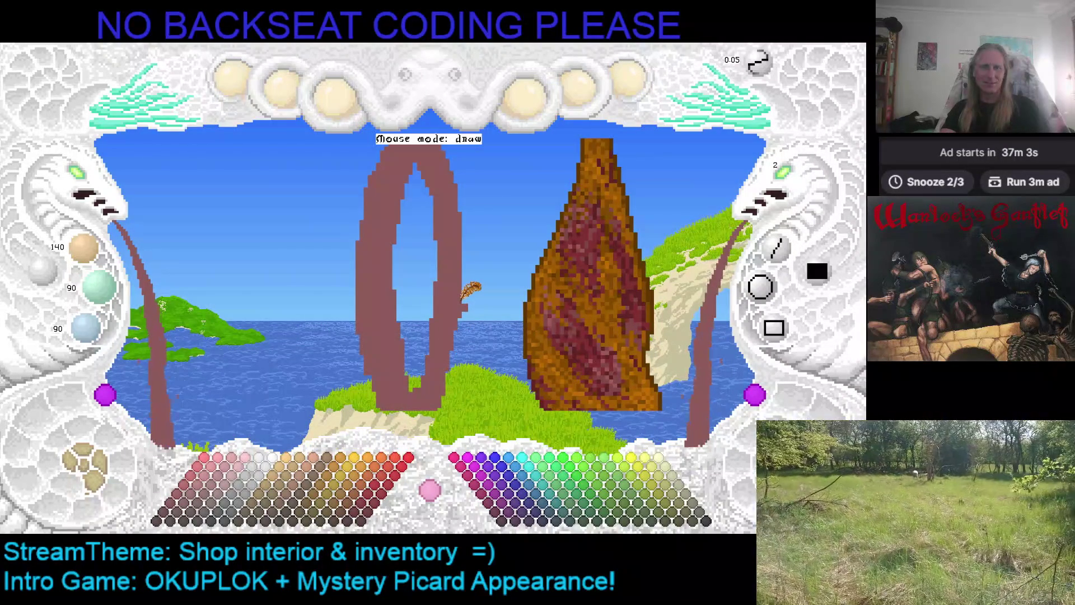
{"action": "mouse_move", "coordinate": [429, 314]}
{"action": "left_mouse_down"}
{"action": "mouse_move", "coordinate": [413, 250]}
{"action": "mouse_move", "coordinate": [435, 239]}
{"action": "mouse_move", "coordinate": [457, 260]}
{"action": "left_mouse_up"}
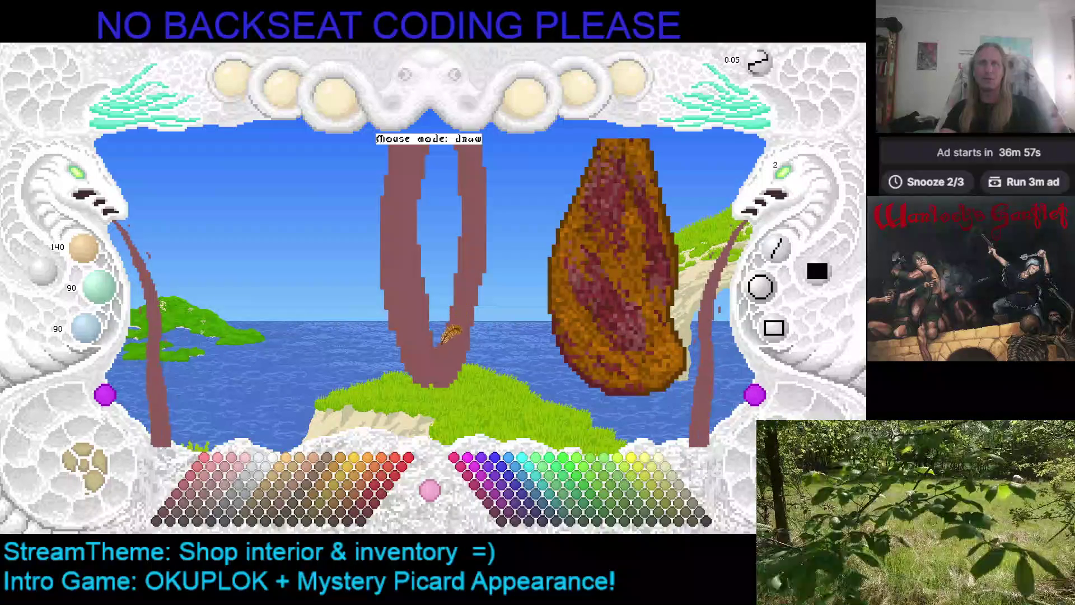
{"action": "left_click_drag", "start_coordinate": [460, 263], "coordinate": [468, 305]}
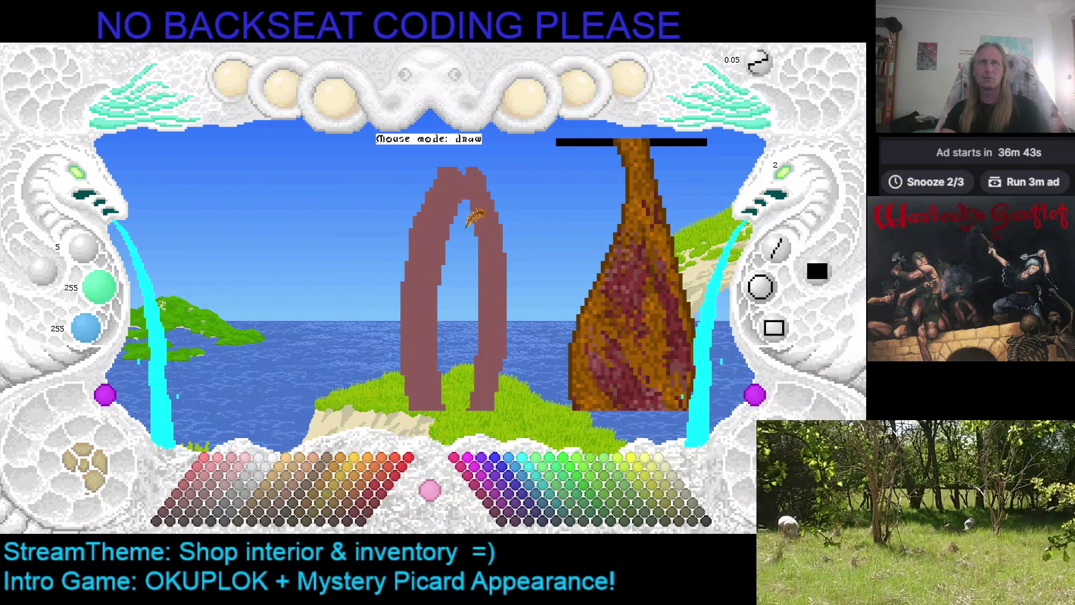
{"action": "right_click", "coordinate": [476, 185]}
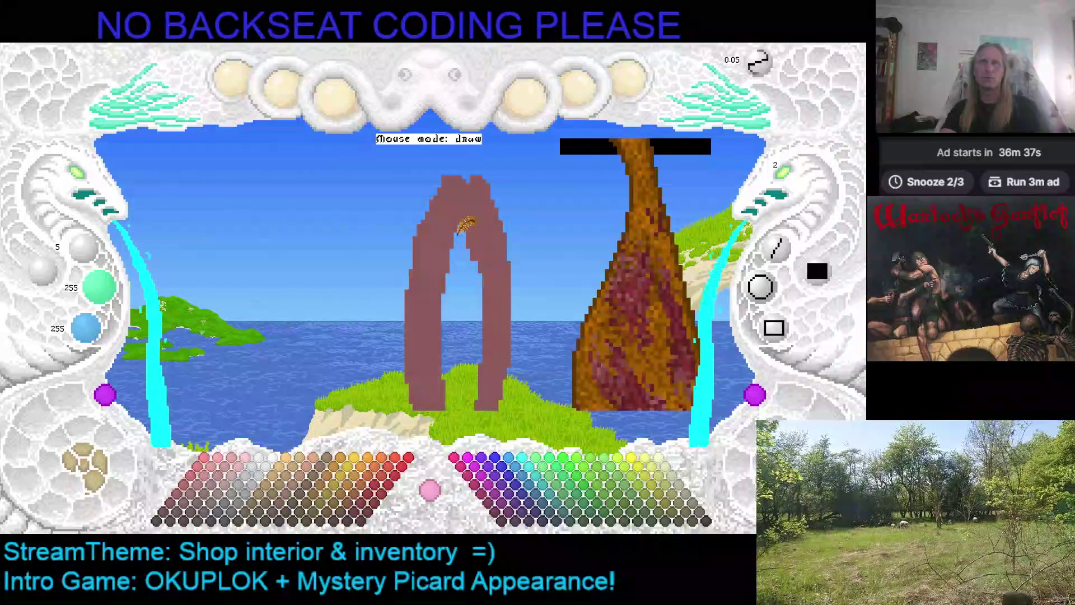
{"action": "right_click", "coordinate": [482, 227]}
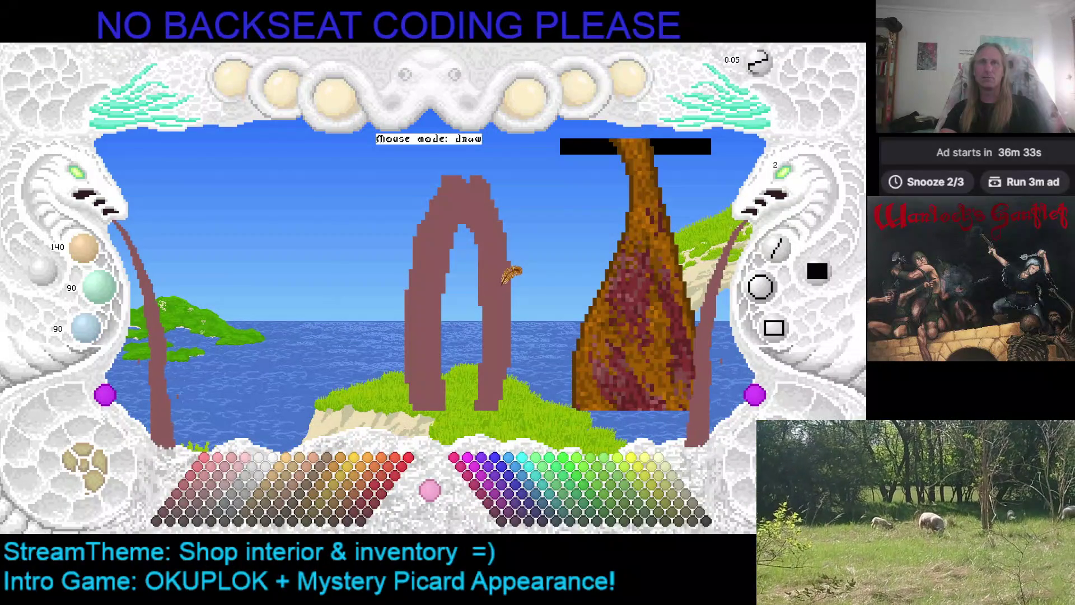
{"action": "key", "text": "ctrl+s"}
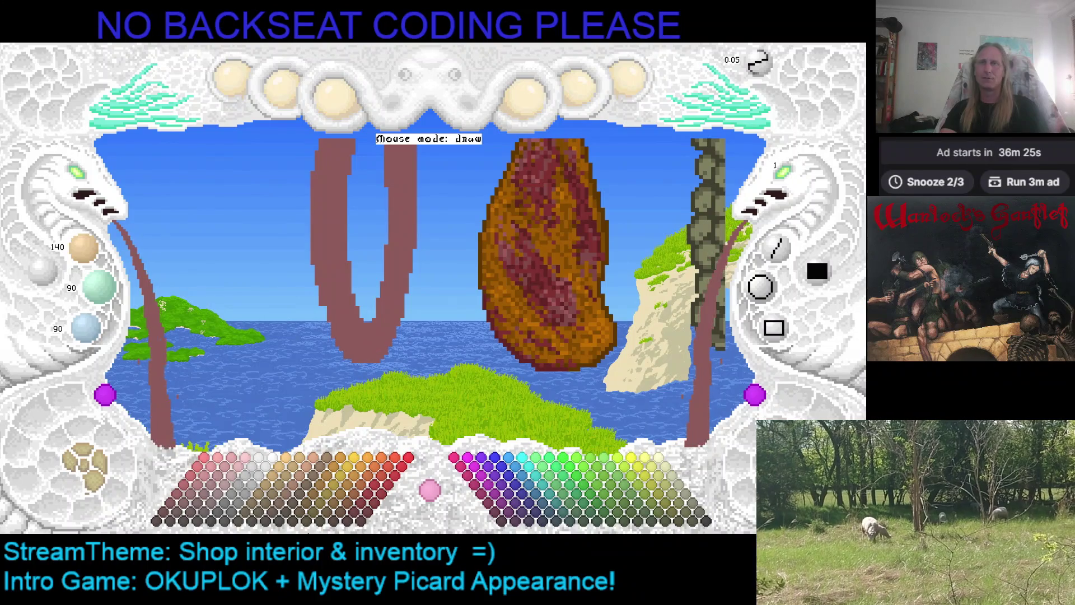
Step: Fill the whole arch with a dark red-brown palette swatch
{"action": "left_click", "coordinate": [178, 512]}
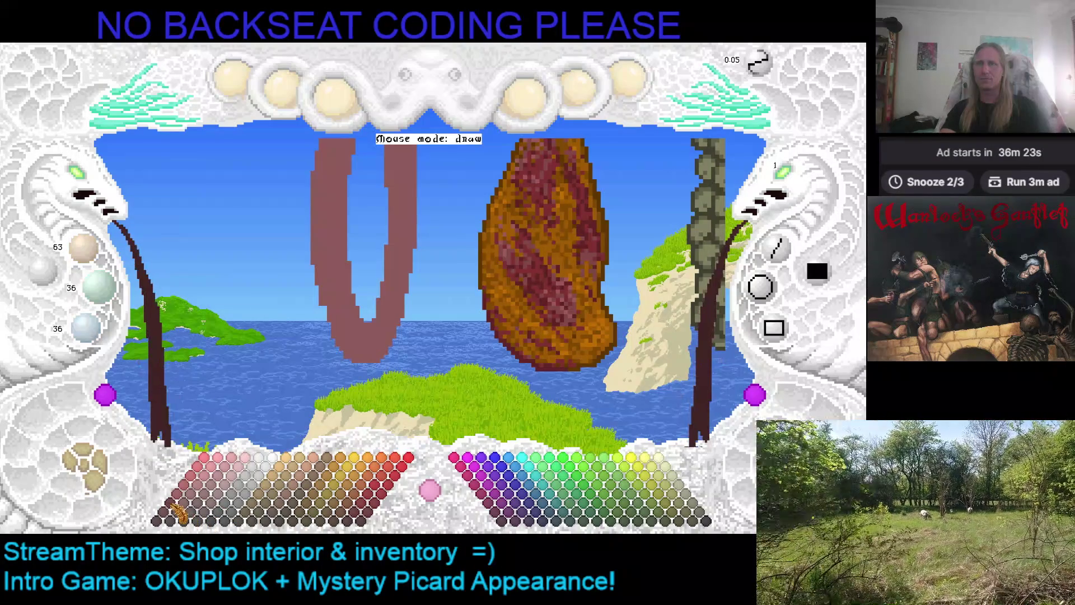
{"action": "left_click", "coordinate": [350, 297]}
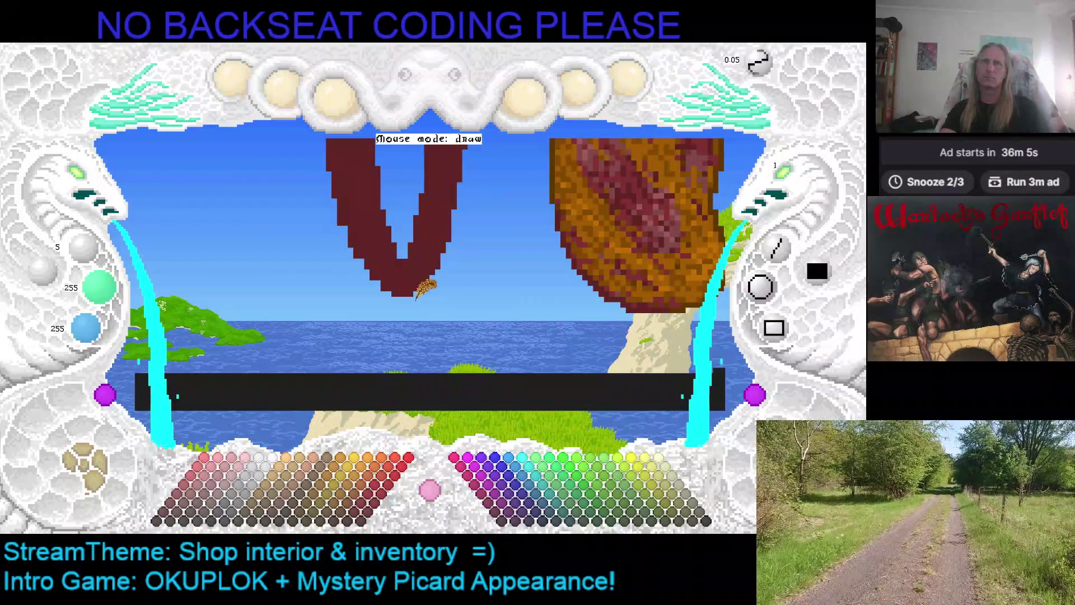
Step: Save the painting, then paint across the arch top to join its two peaks
{"action": "key", "text": "ctrl+s"}
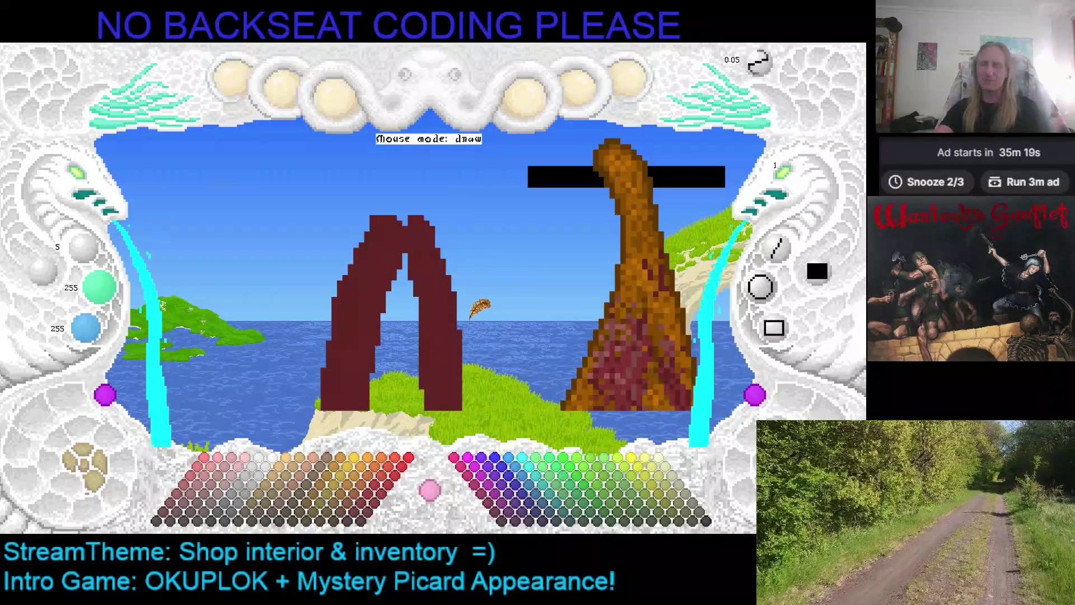
{"action": "mouse_move", "coordinate": [375, 217]}
{"action": "left_mouse_down"}
{"action": "mouse_move", "coordinate": [397, 212]}
{"action": "mouse_move", "coordinate": [440, 234]}
{"action": "left_mouse_up"}
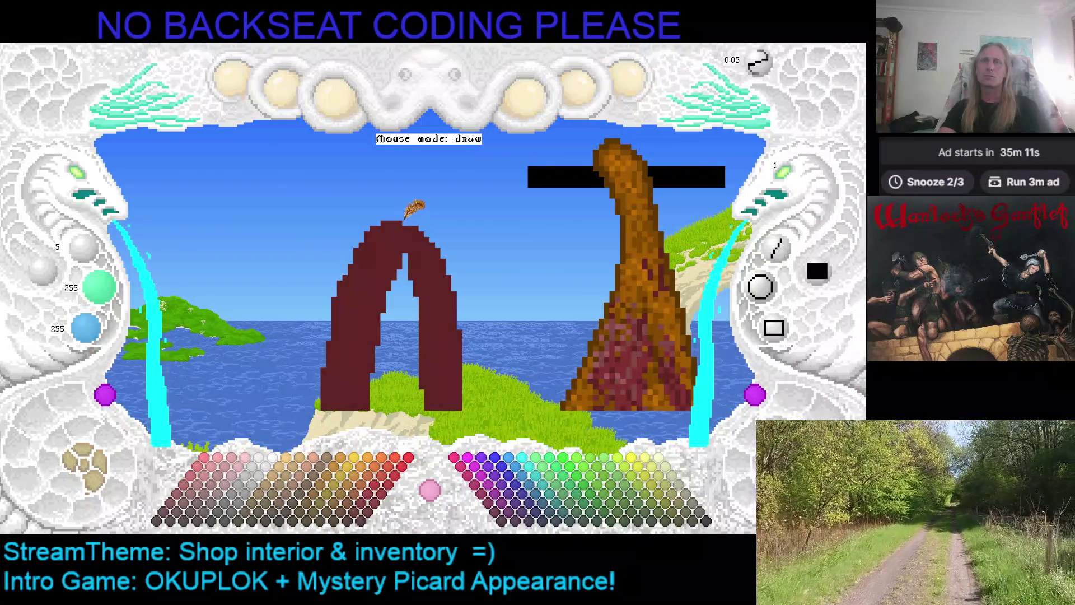
Step: Sample the arch's darker reds, settling on 63/24/24 as the paint colour
{"action": "right_click", "coordinate": [406, 219]}
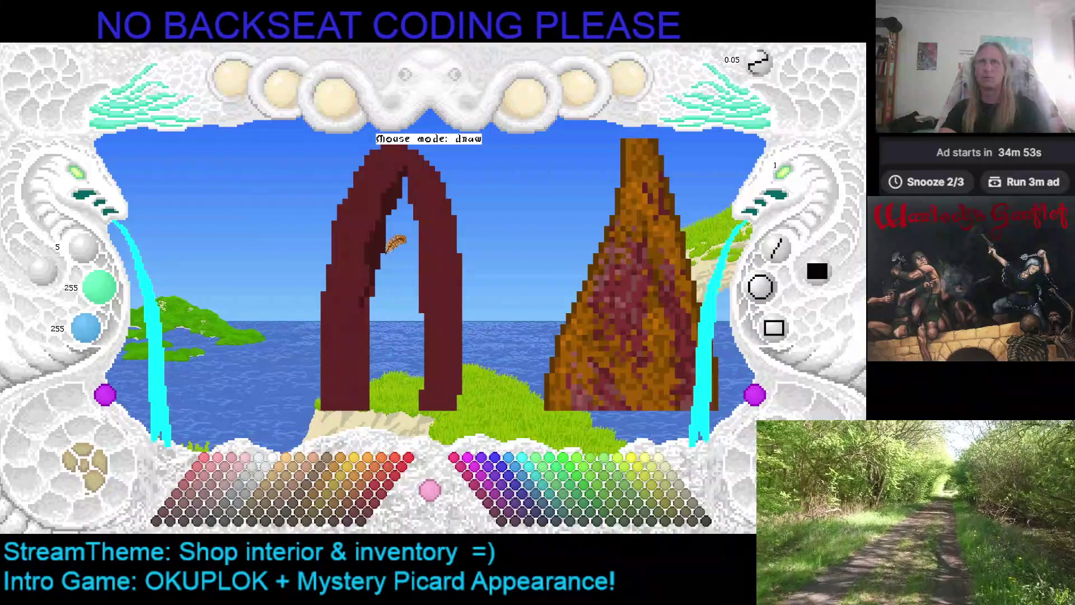
{"action": "right_click", "coordinate": [374, 255]}
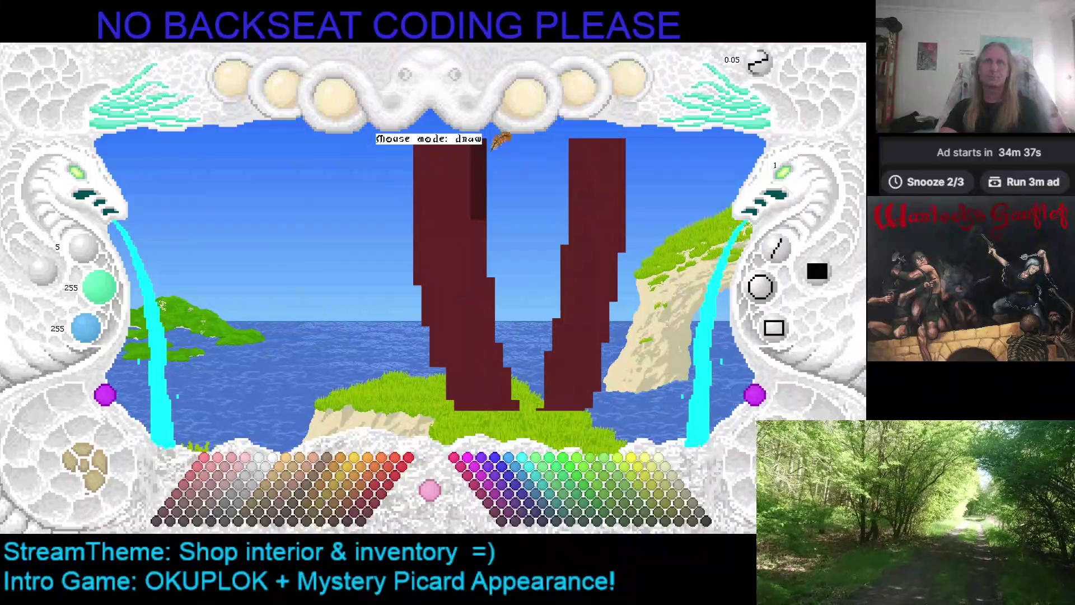
{"action": "left_click", "coordinate": [489, 188]}
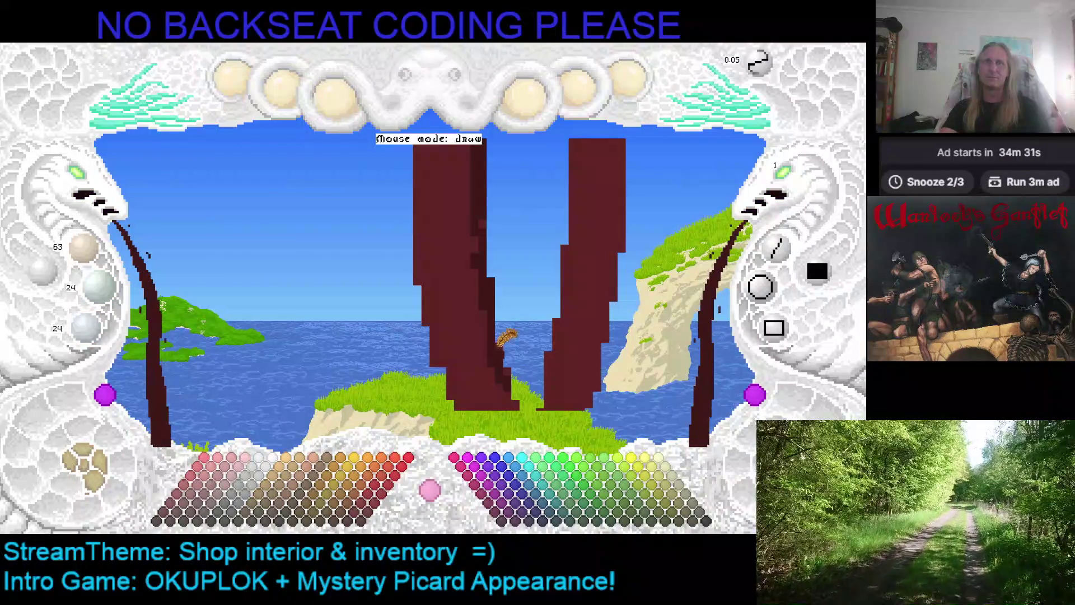
Step: Dab the darker red onto the arch and left pillar, then re-sample the arch's red
{"action": "left_click", "coordinate": [532, 321]}
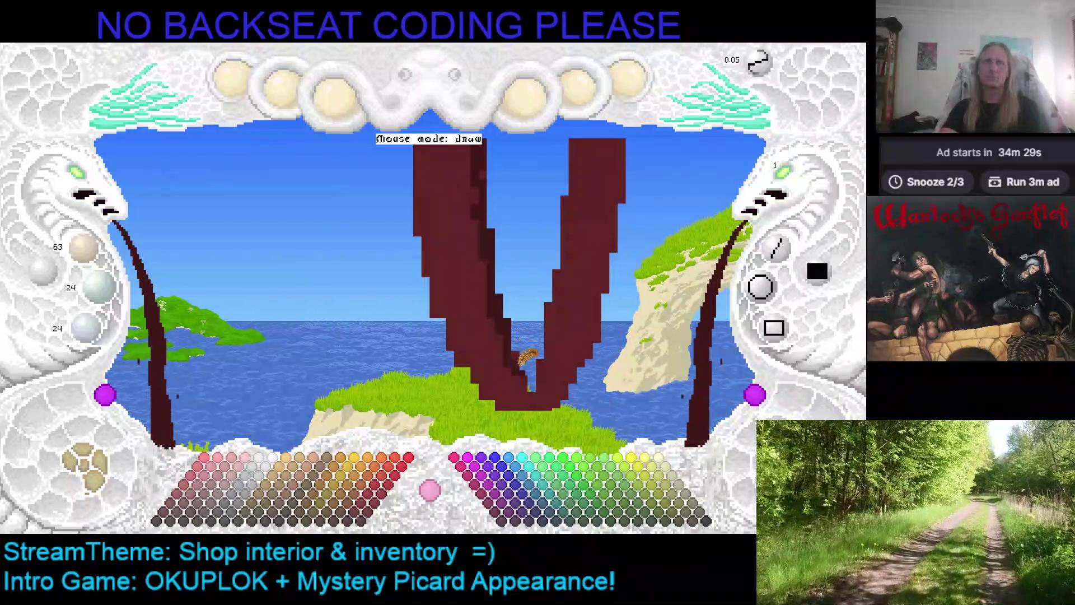
{"action": "left_click", "coordinate": [524, 224]}
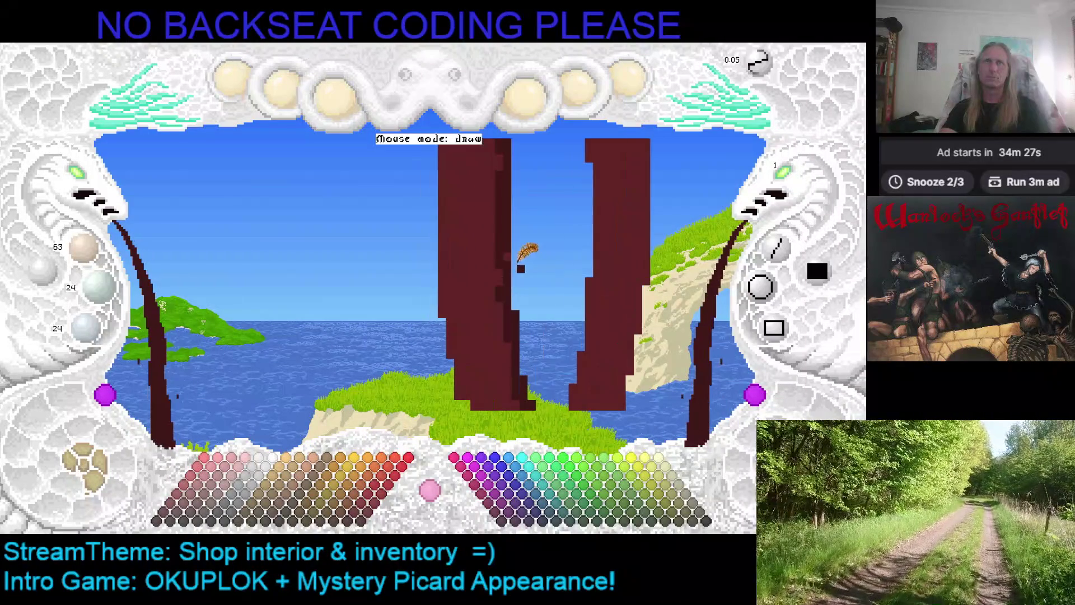
{"action": "left_click", "coordinate": [518, 252]}
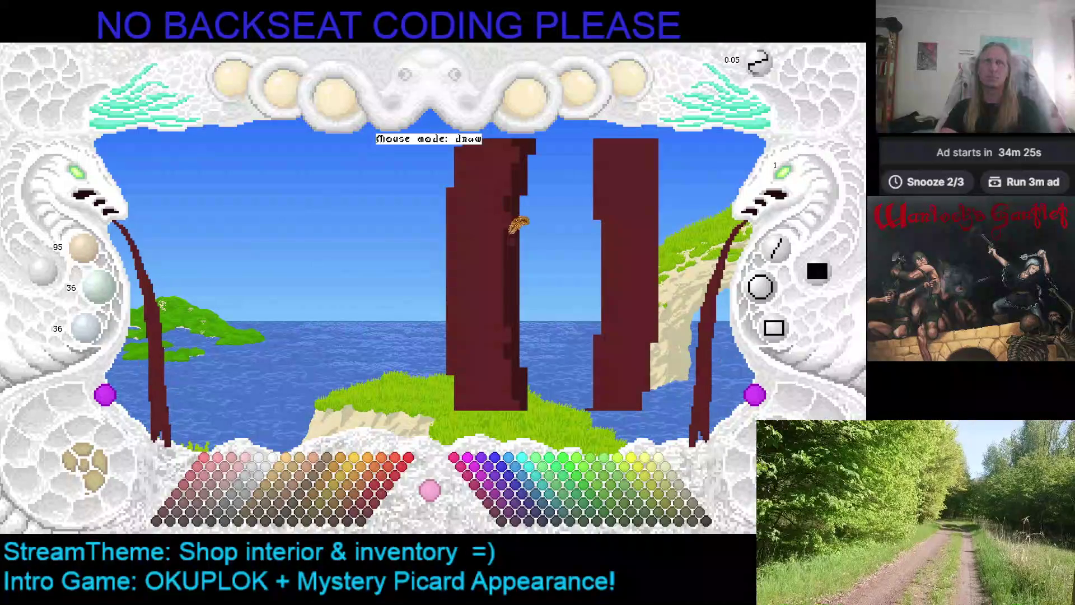
{"action": "left_click", "coordinate": [626, 223]}
{"action": "left_click", "coordinate": [463, 207]}
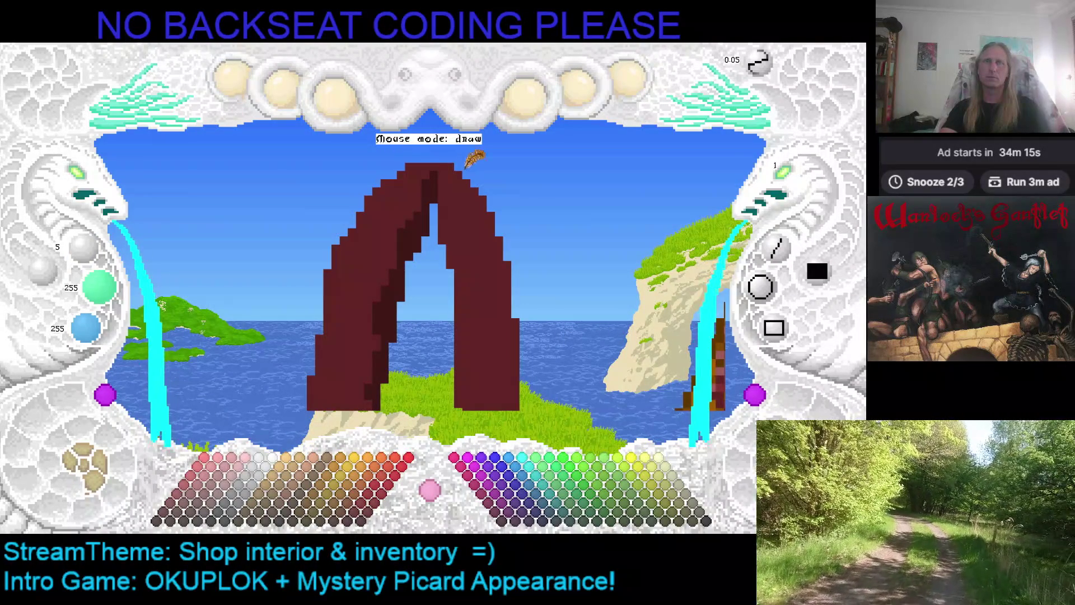
{"action": "right_click", "coordinate": [435, 167]}
Step: Sample the arch's lighter red 95/36/36, then its darker red 63/24/24, and check several views
{"action": "right_click", "coordinate": [444, 162]}
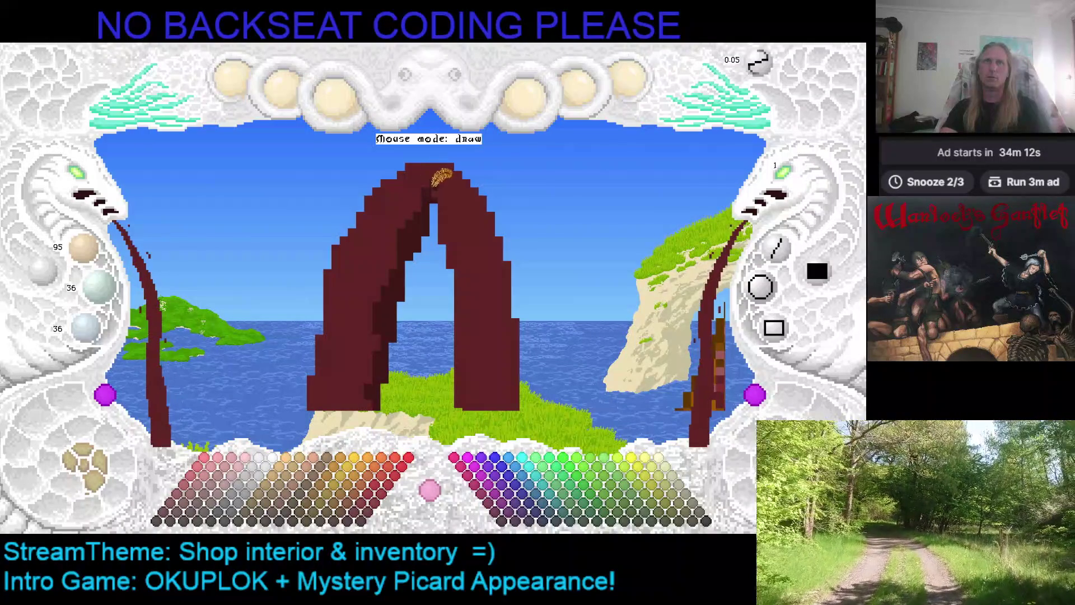
{"action": "right_click", "coordinate": [439, 233]}
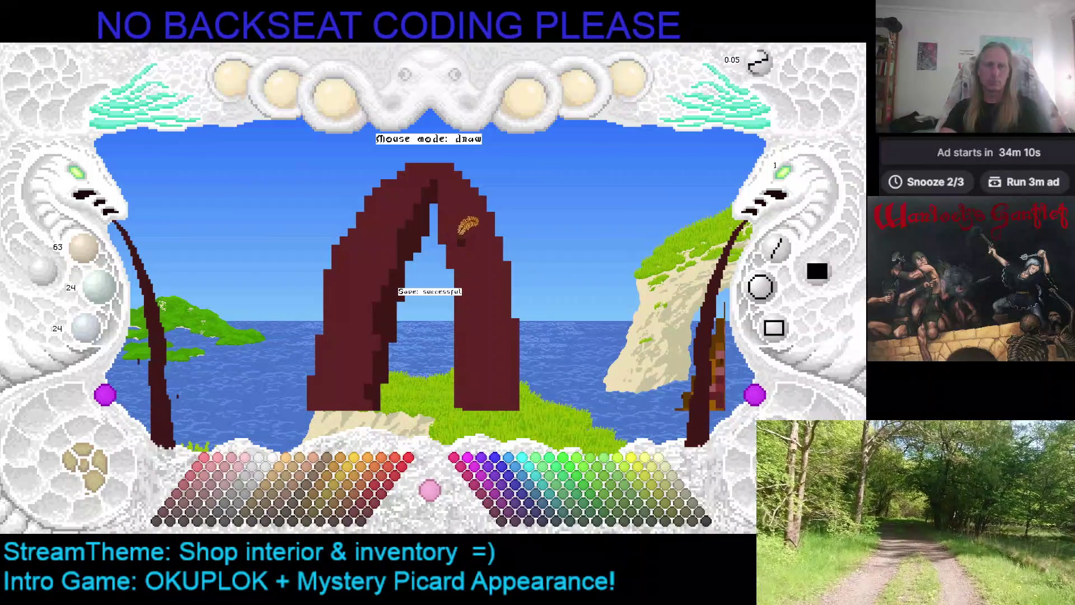
{"action": "key", "text": "ctrl+z"}
{"action": "key", "text": "ctrl+y"}
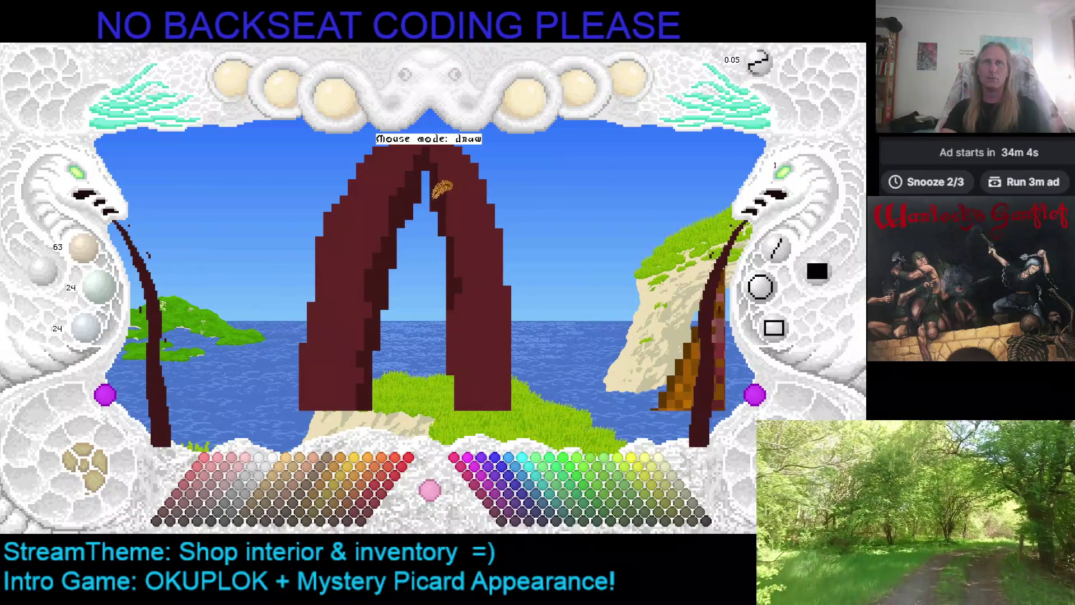
{"action": "key", "text": "ctrl+z"}
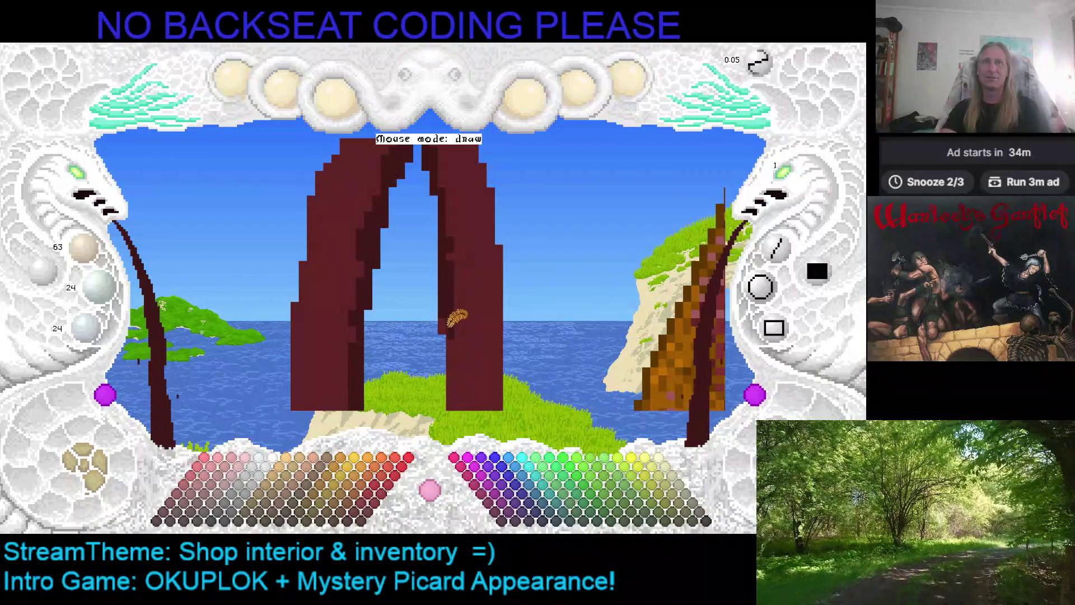
{"action": "key", "text": "ctrl+z"}
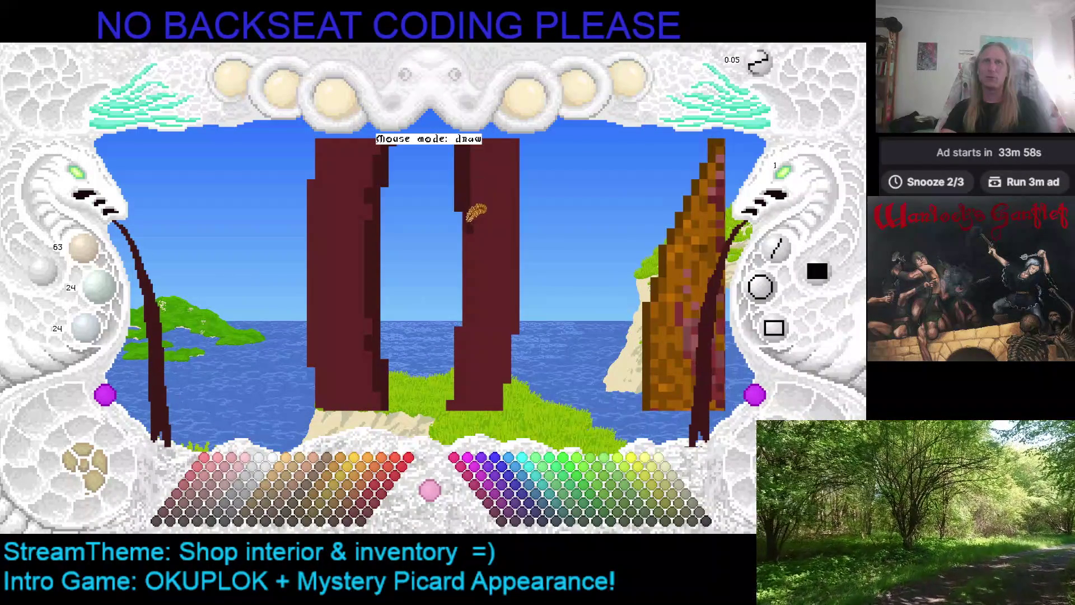
{"action": "key", "text": "ctrl+z"}
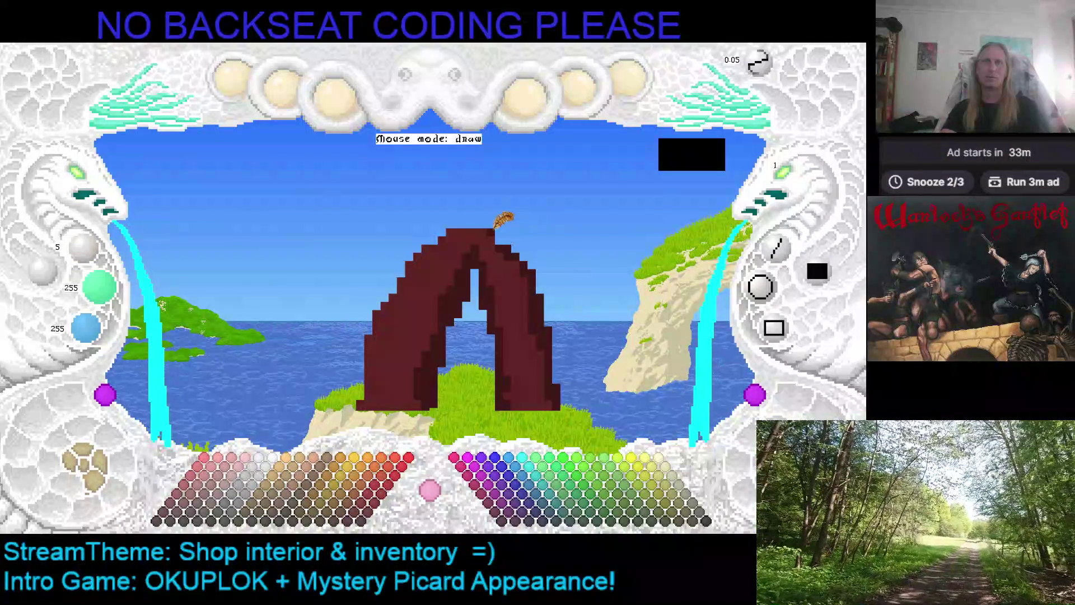
Step: Dab dark red onto the arch's top edge, then bring the arch closer and shift it left
{"action": "left_click", "coordinate": [527, 253]}
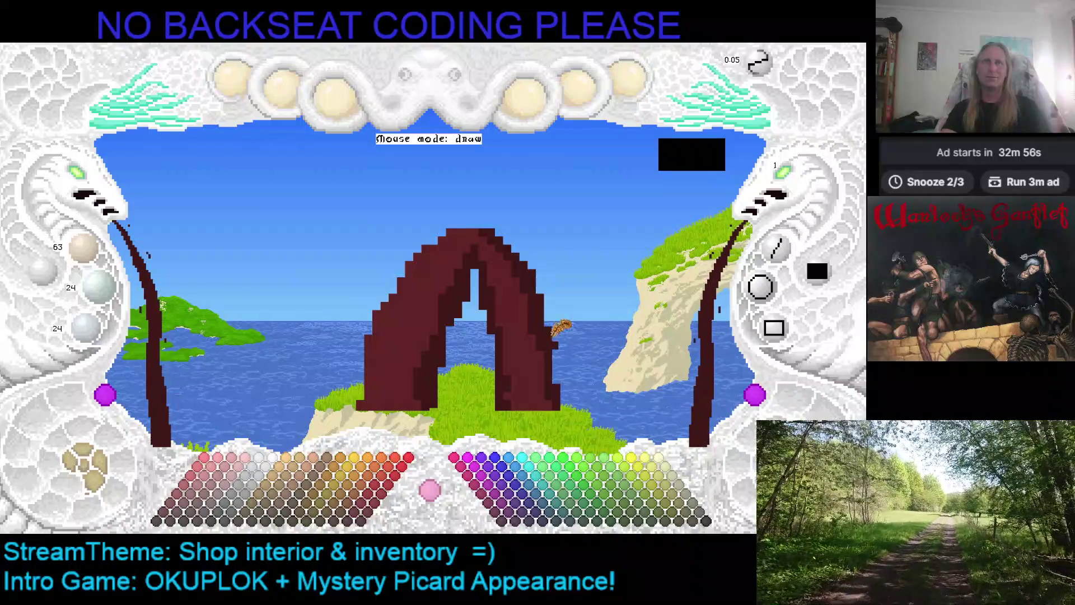
{"action": "key", "text": "ctrl+z"}
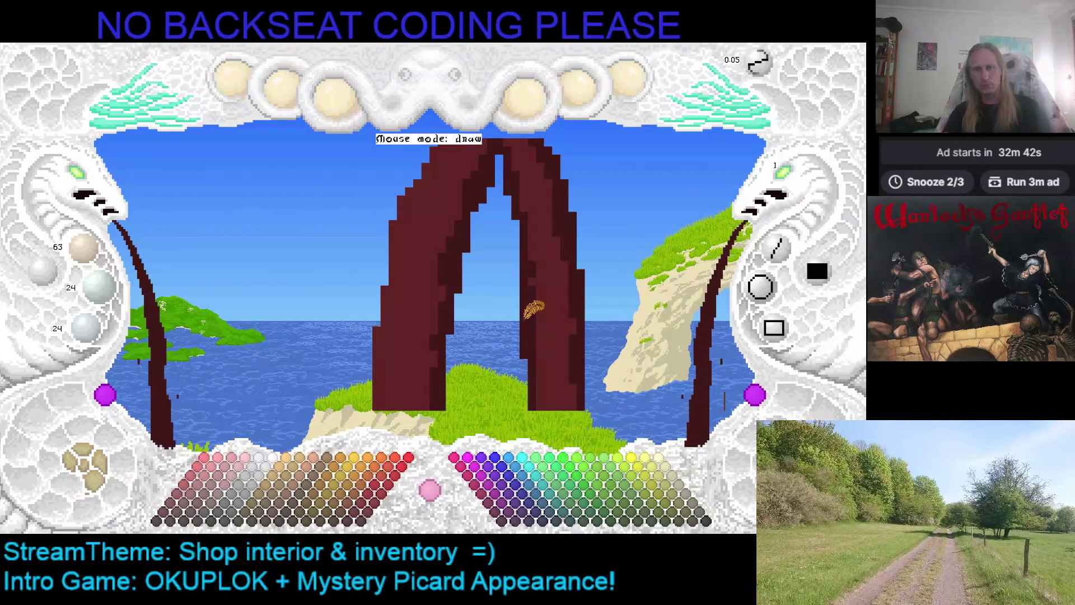
{"action": "left_click_drag", "start_coordinate": [557, 284], "coordinate": [453, 263]}
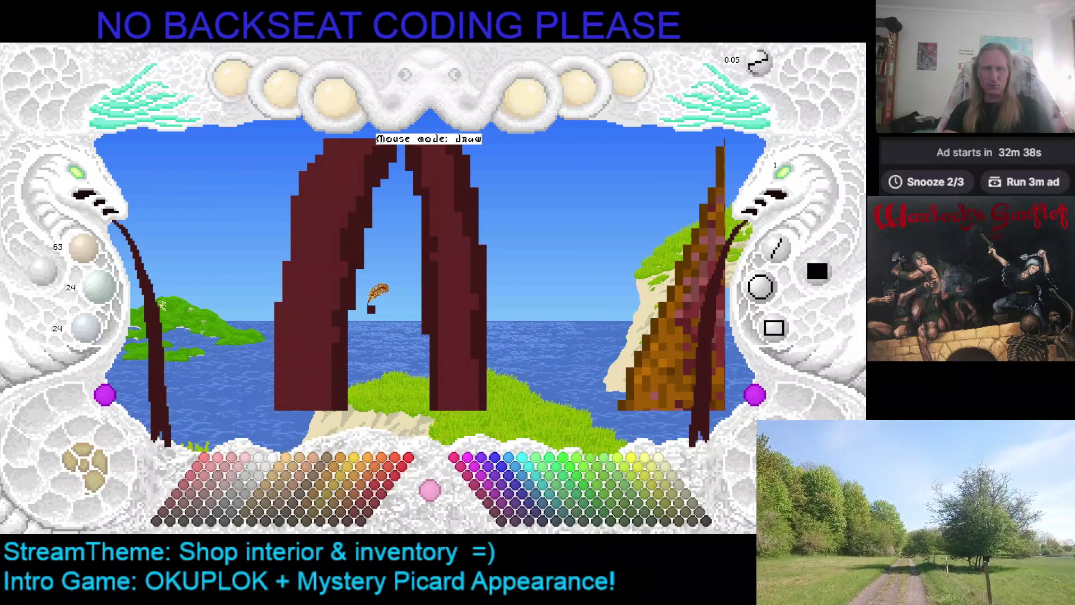
Step: Flip the view and cycle through several angles to inspect the arch
{"action": "key", "text": "v"}
{"action": "key", "text": "v"}
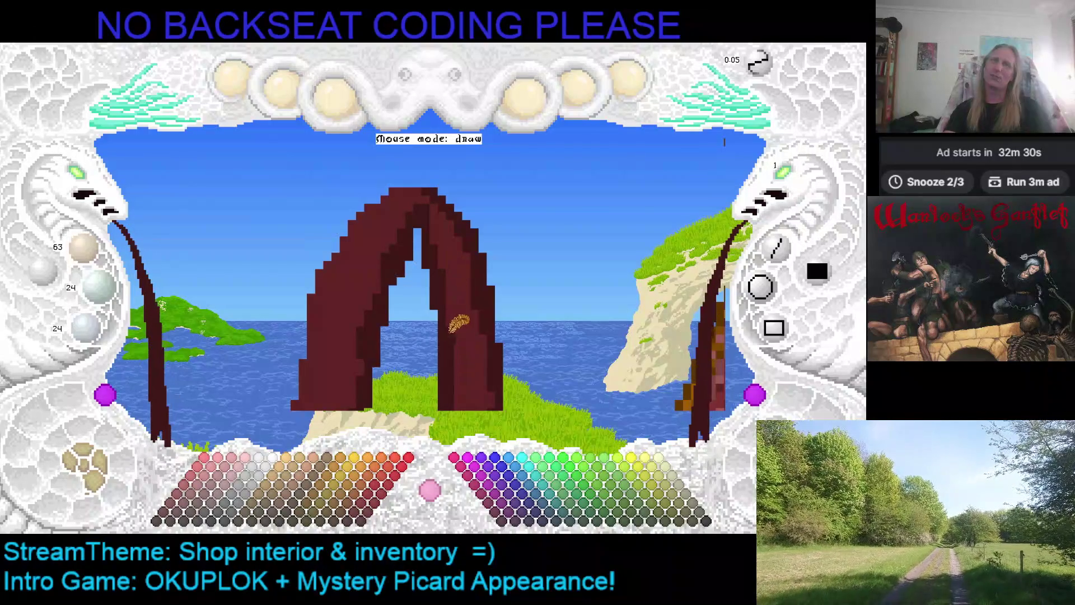
{"action": "key", "text": "h"}
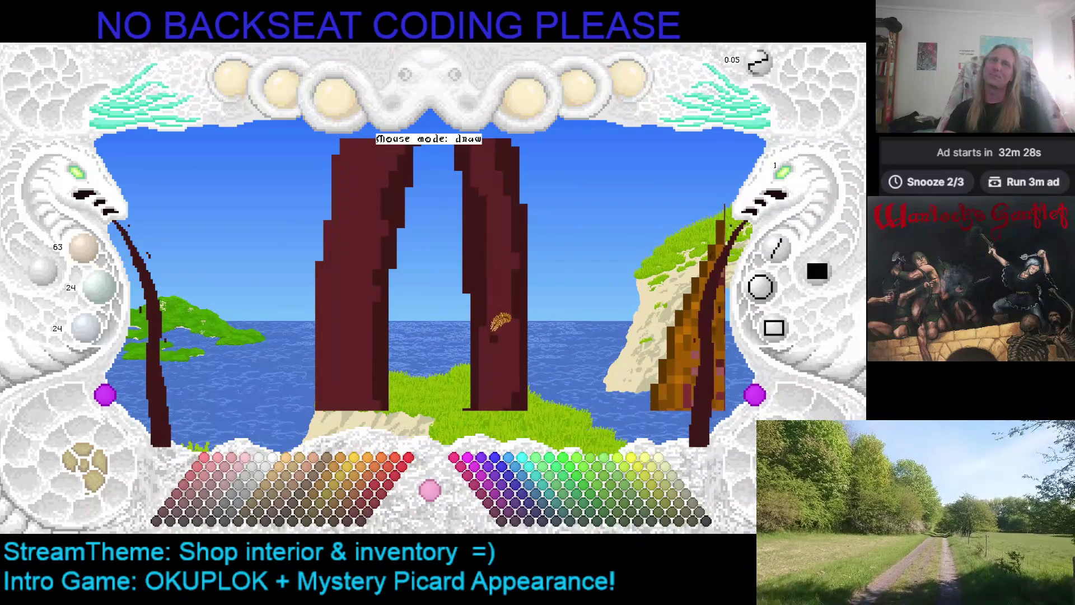
{"action": "key", "text": "h"}
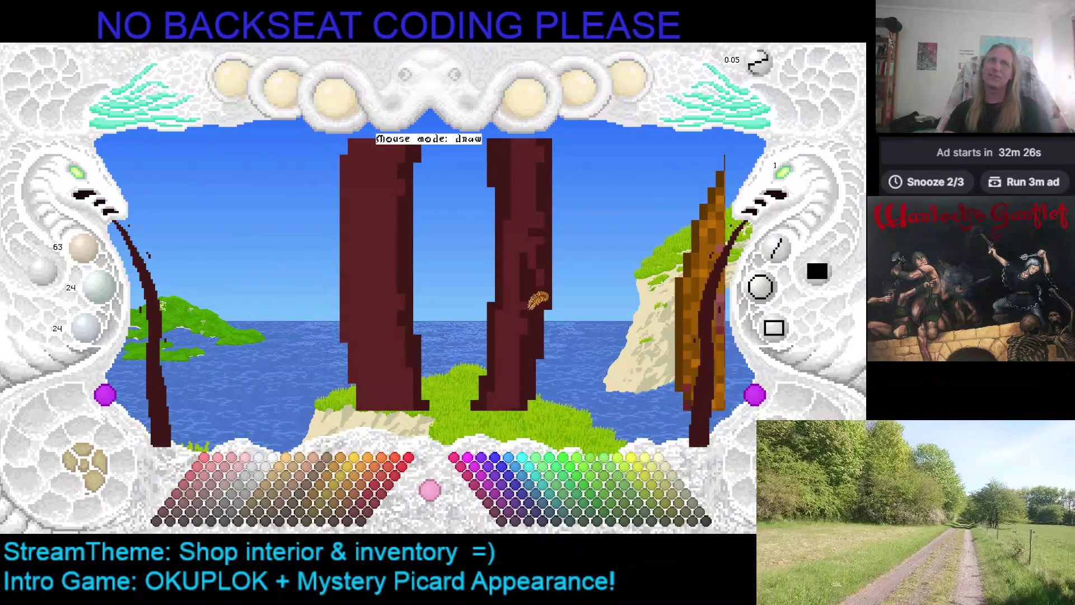
{"action": "key", "text": "h"}
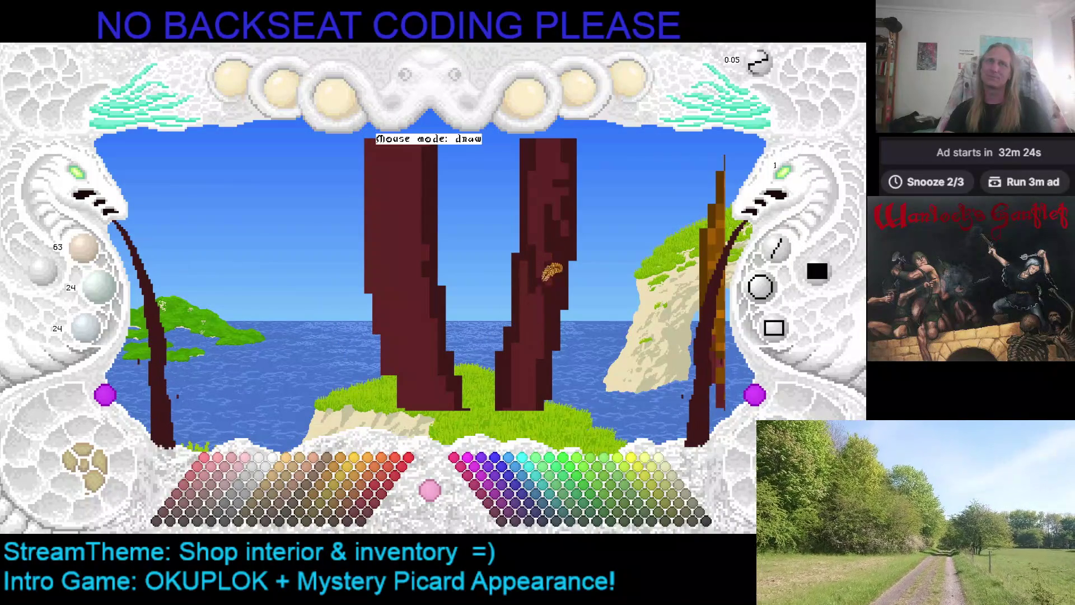
{"action": "key", "text": "h"}
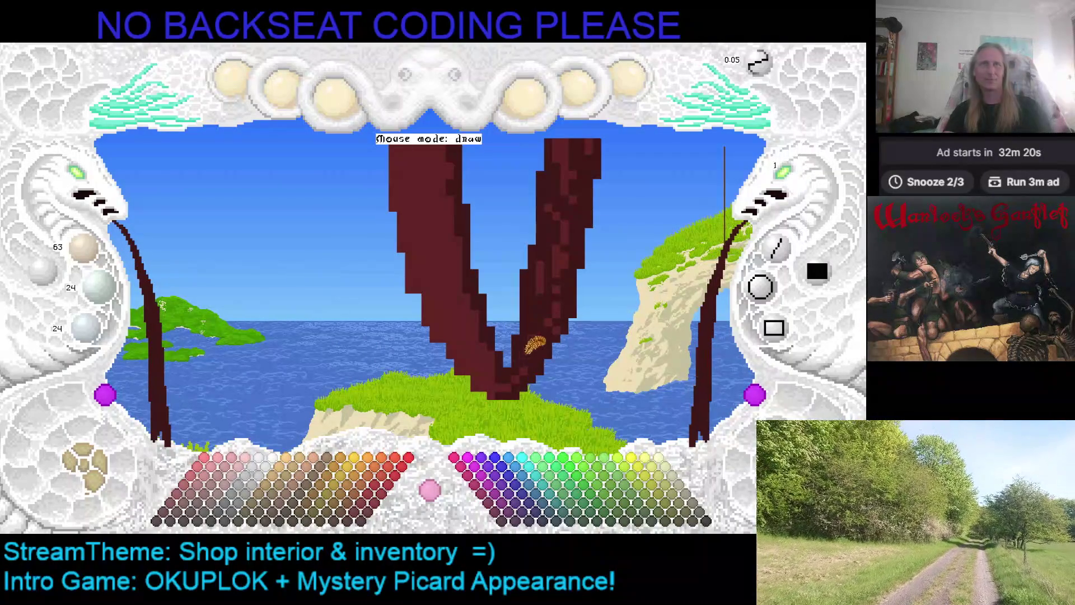
{"action": "key", "text": "h"}
{"action": "key", "text": "h"}
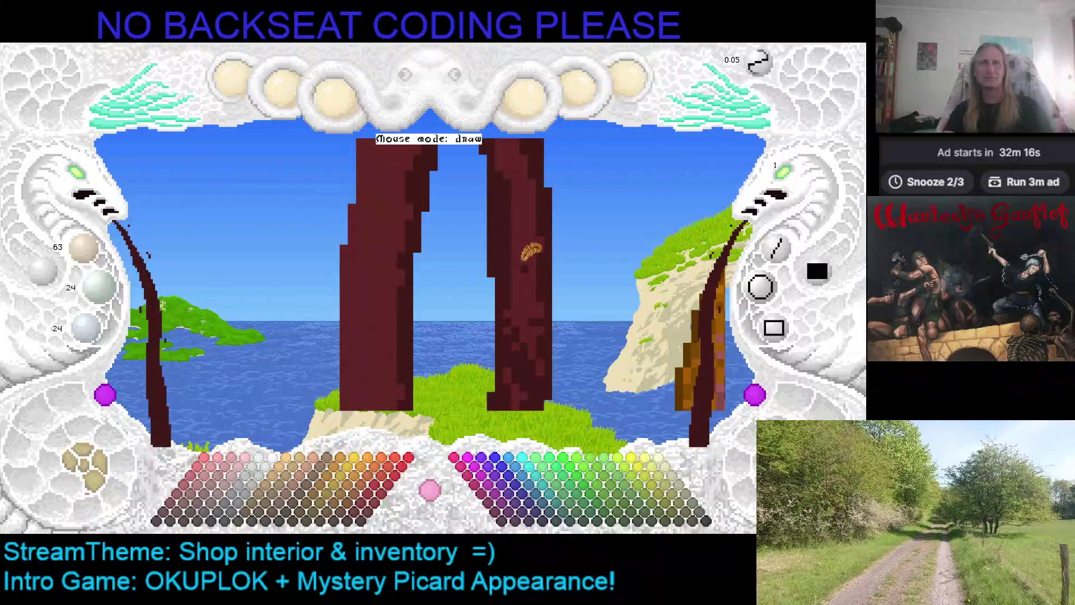
Step: Return to a front view of the arch and sample its dark red 63/24/24 as paint colour
{"action": "key", "text": "h"}
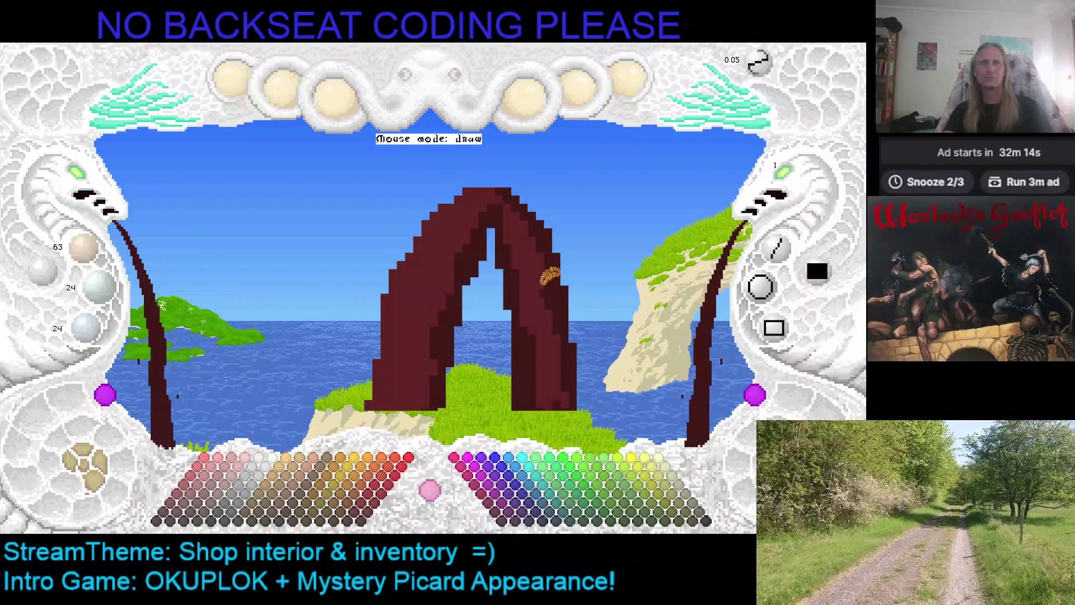
{"action": "key", "text": "h"}
{"action": "key", "text": "h"}
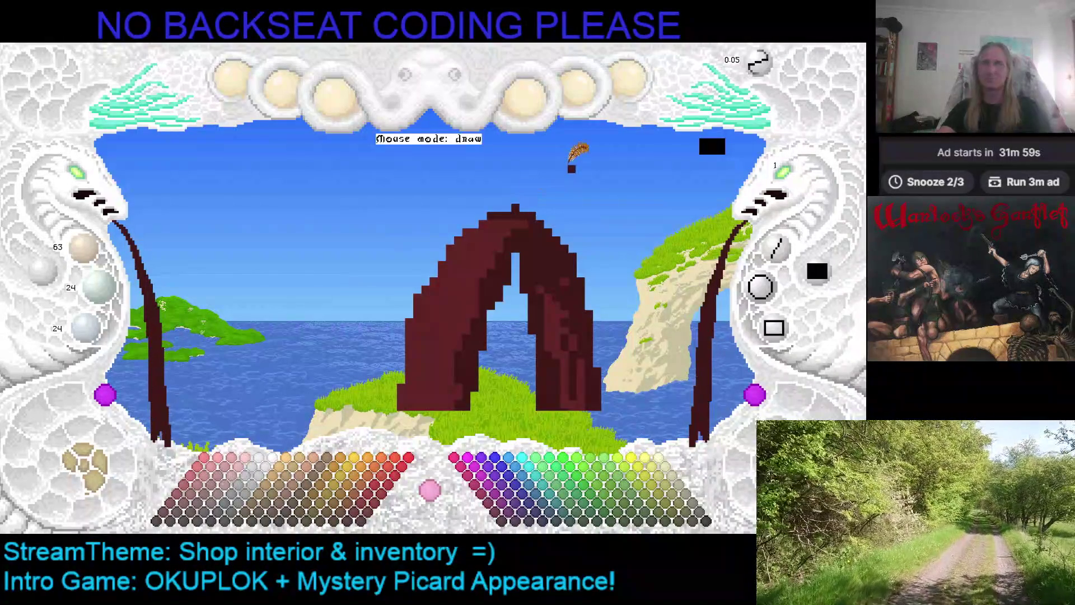
{"action": "right_click", "coordinate": [495, 210]}
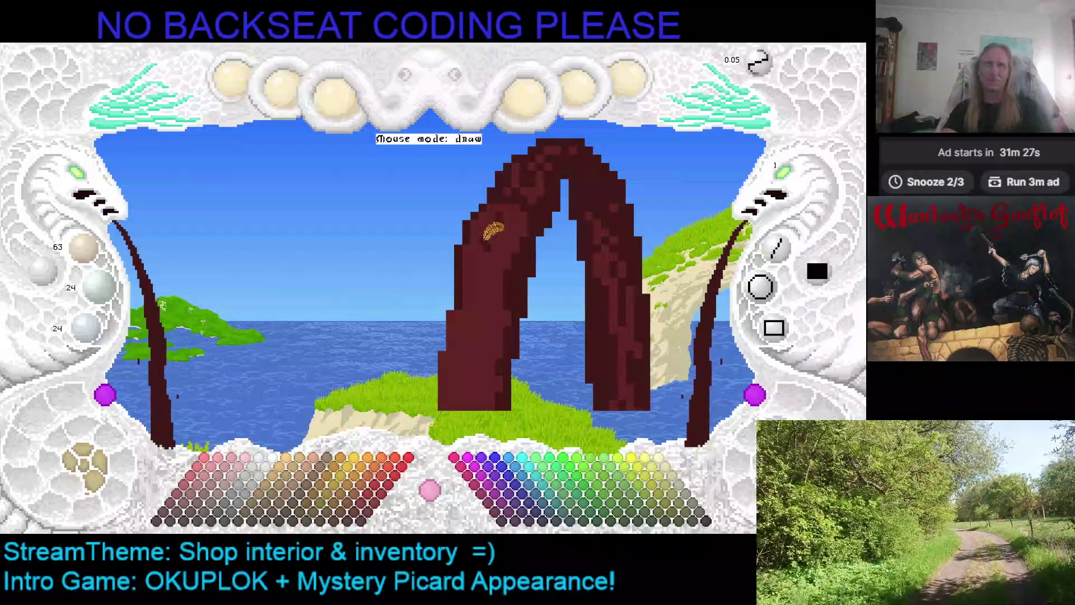
{"action": "key", "text": "ctrl+z"}
{"action": "key", "text": "ctrl+z"}
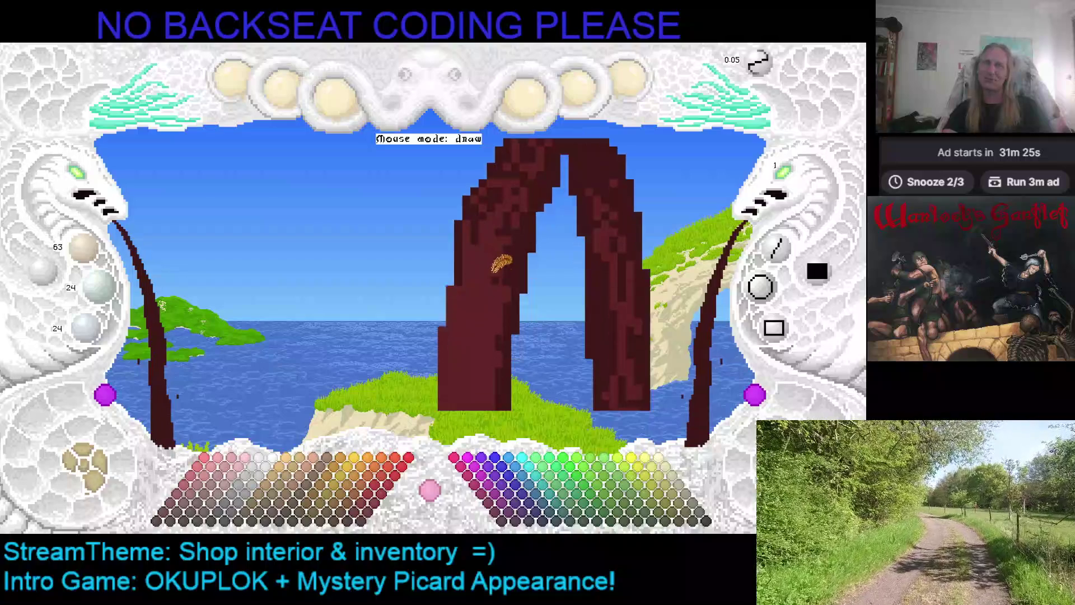
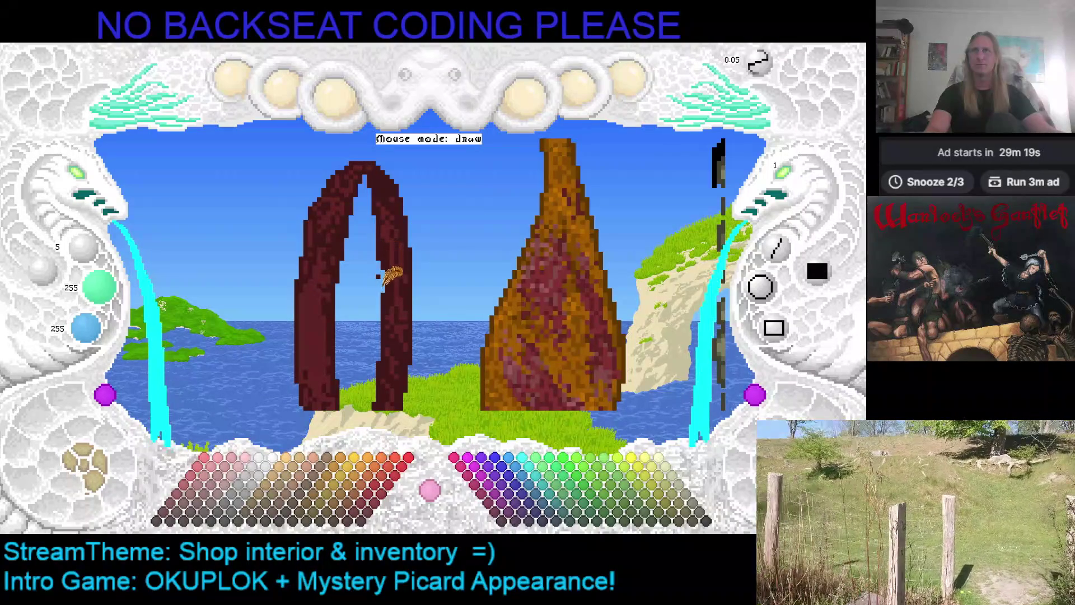
Step: Eyedrop the sausage ring's dark maroon (63/24/24) as the drawing colour
{"action": "right_click", "coordinate": [382, 272]}
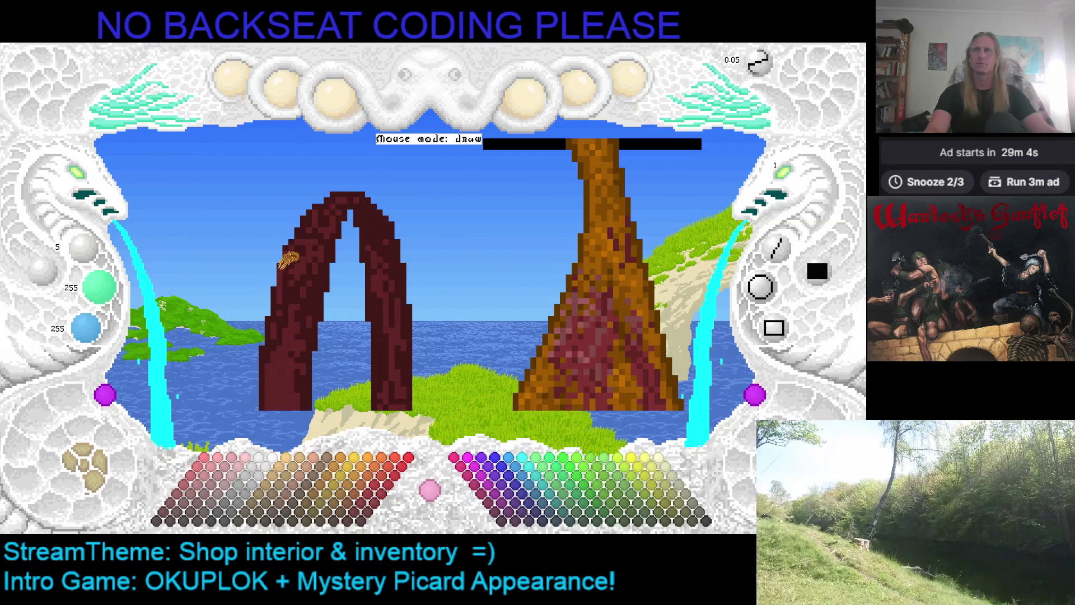
{"action": "left_click", "coordinate": [288, 260]}
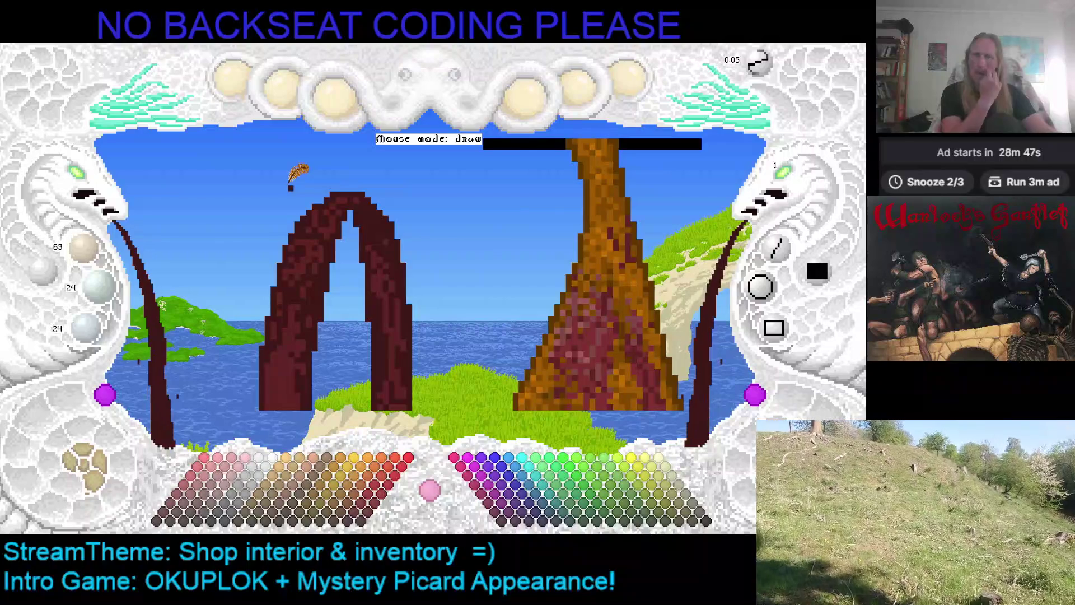
Step: Save the scene, try two dark red strokes widening the ring's right leg, then undo them
{"action": "key", "text": "ctrl+s"}
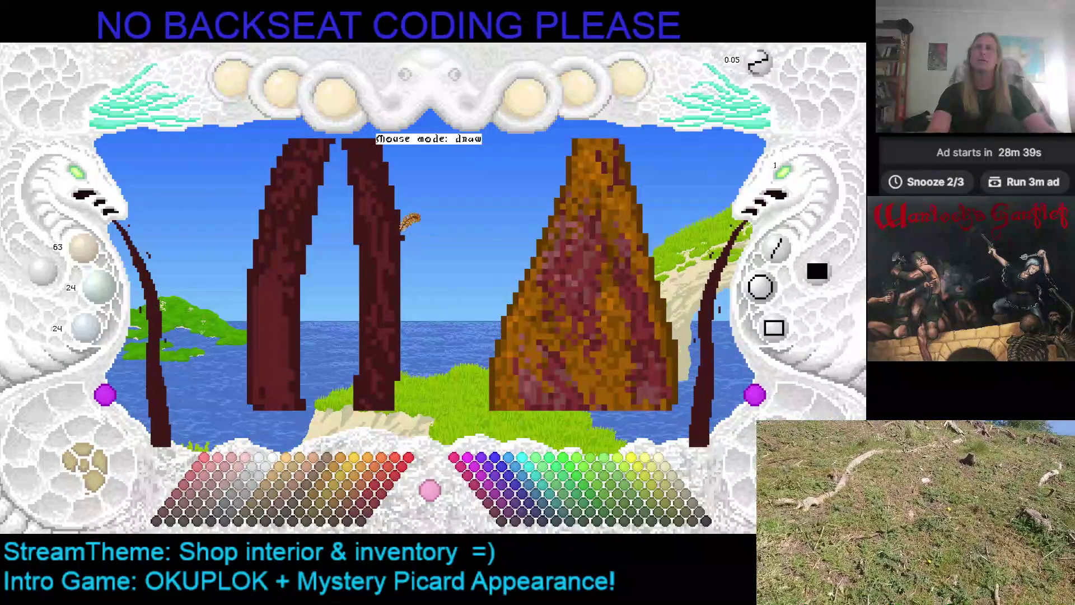
{"action": "mouse_move", "coordinate": [403, 237]}
{"action": "left_mouse_down"}
{"action": "mouse_move", "coordinate": [403, 365]}
{"action": "mouse_move", "coordinate": [405, 279]}
{"action": "left_mouse_up"}
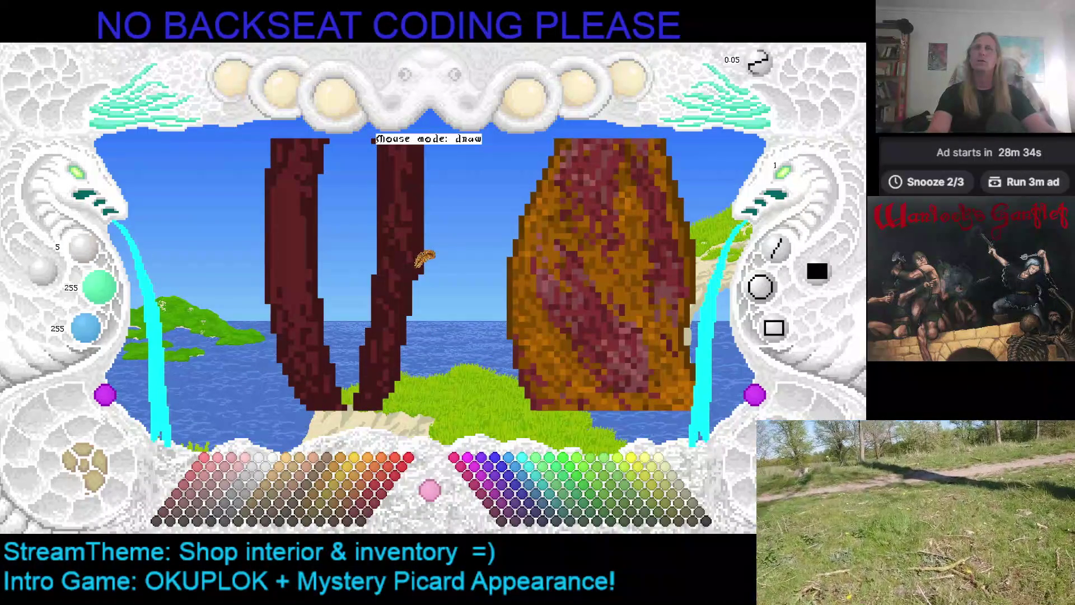
{"action": "left_click_drag", "start_coordinate": [425, 285], "coordinate": [421, 322]}
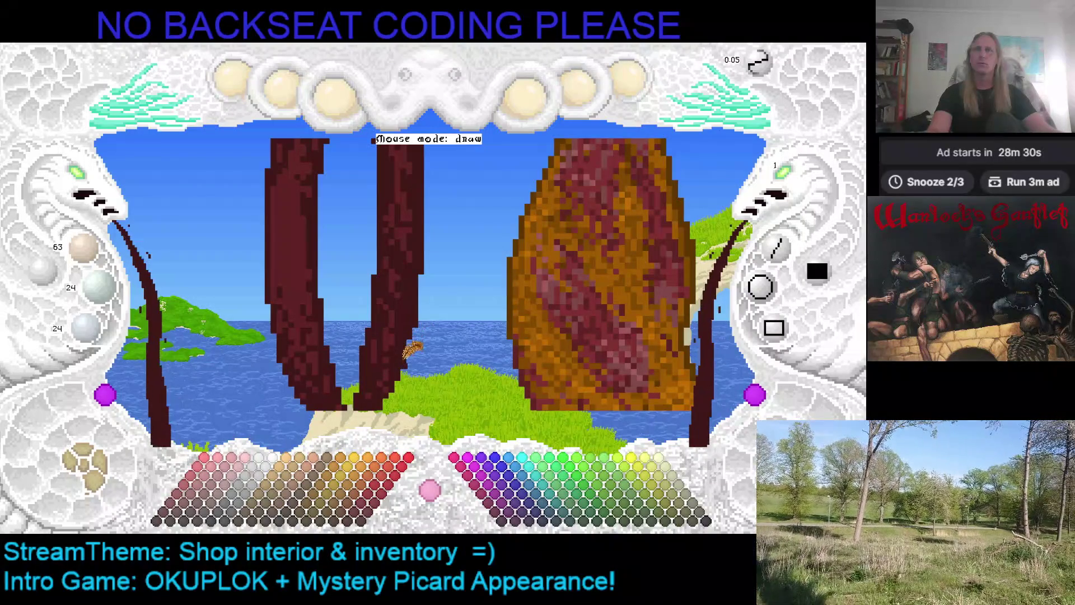
{"action": "key", "text": "ctrl+z"}
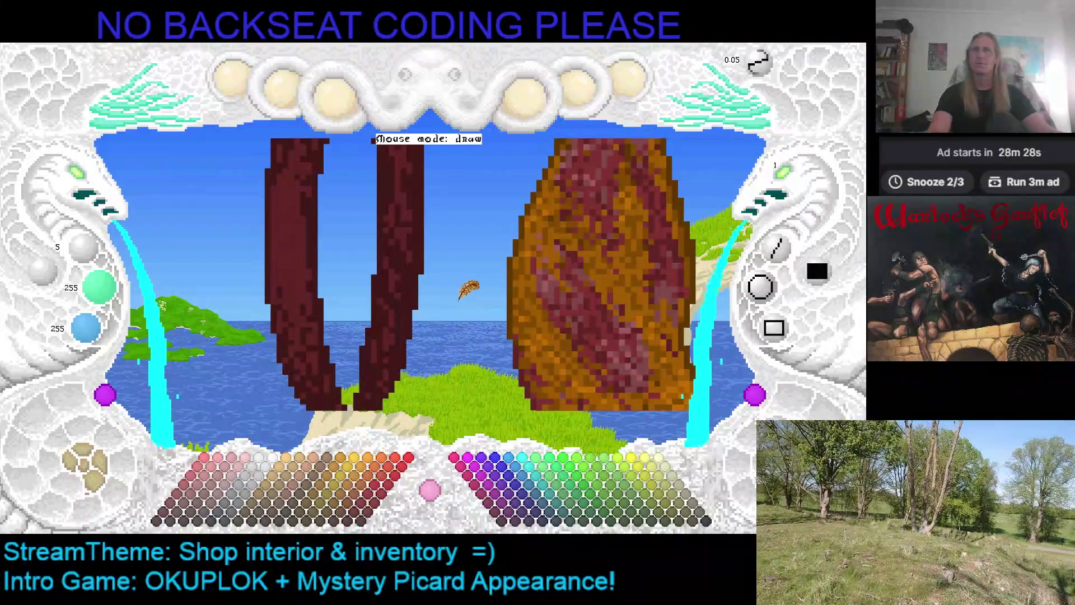
{"action": "key", "text": "ctrl+z"}
{"action": "key", "text": "ctrl+z"}
{"action": "key", "text": "ctrl+z"}
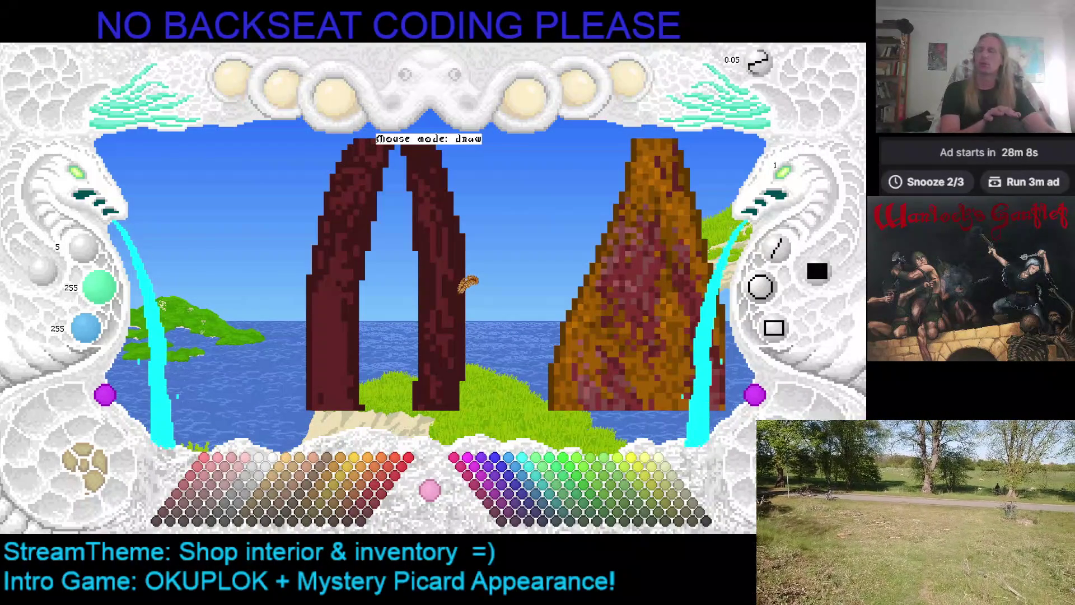
Step: Rebuild the ring and ham shapes, eyedrop the ring's dark maroon, and save the scene
{"action": "key", "text": "space"}
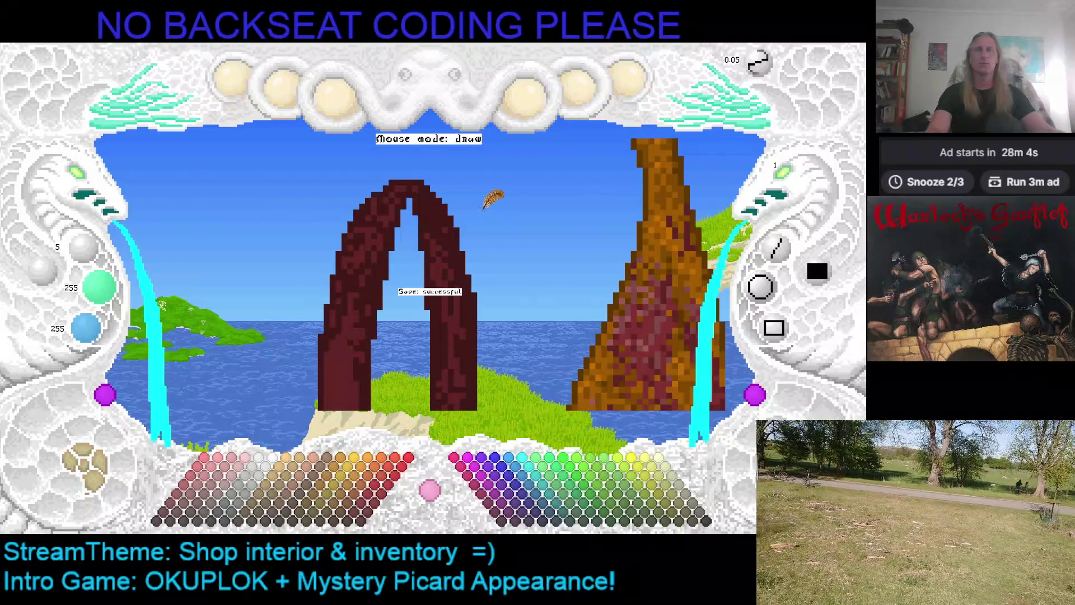
{"action": "key", "text": "space"}
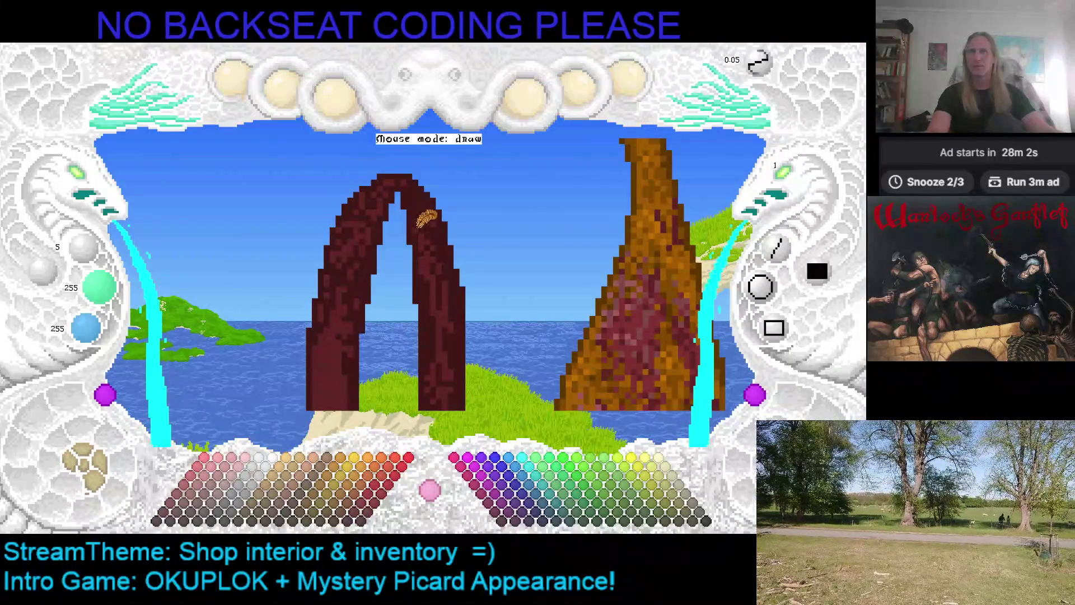
{"action": "right_click", "coordinate": [431, 216]}
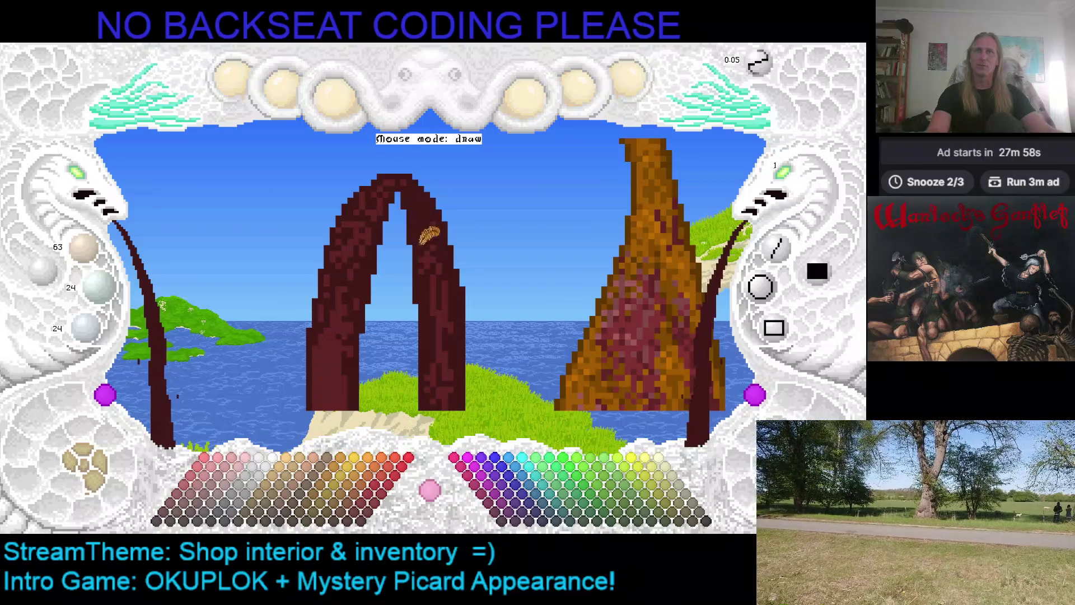
{"action": "key", "text": "ctrl+s"}
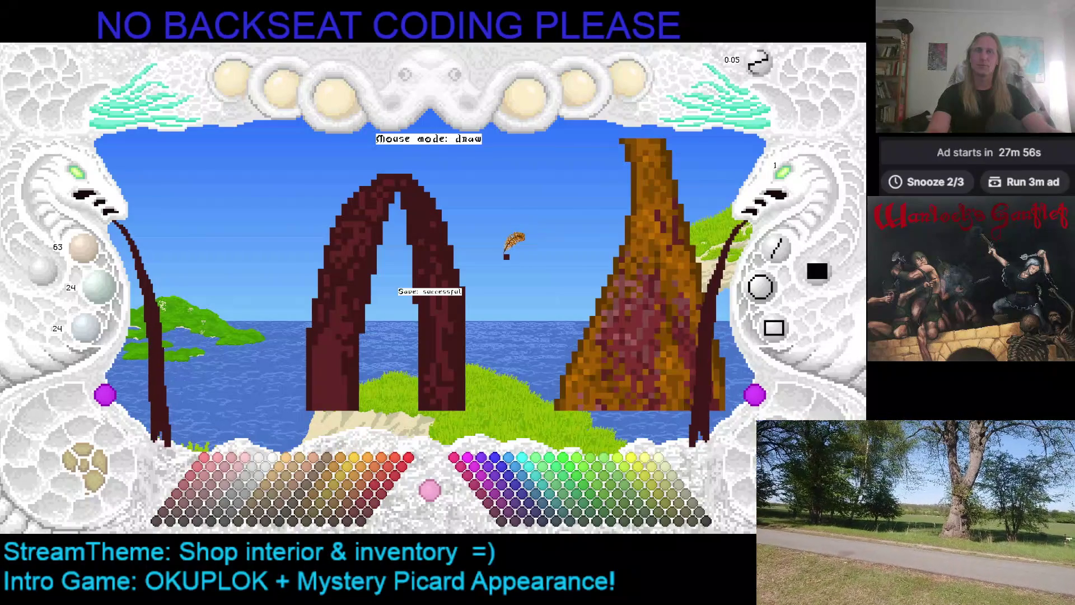
{"action": "left_click", "coordinate": [510, 251]}
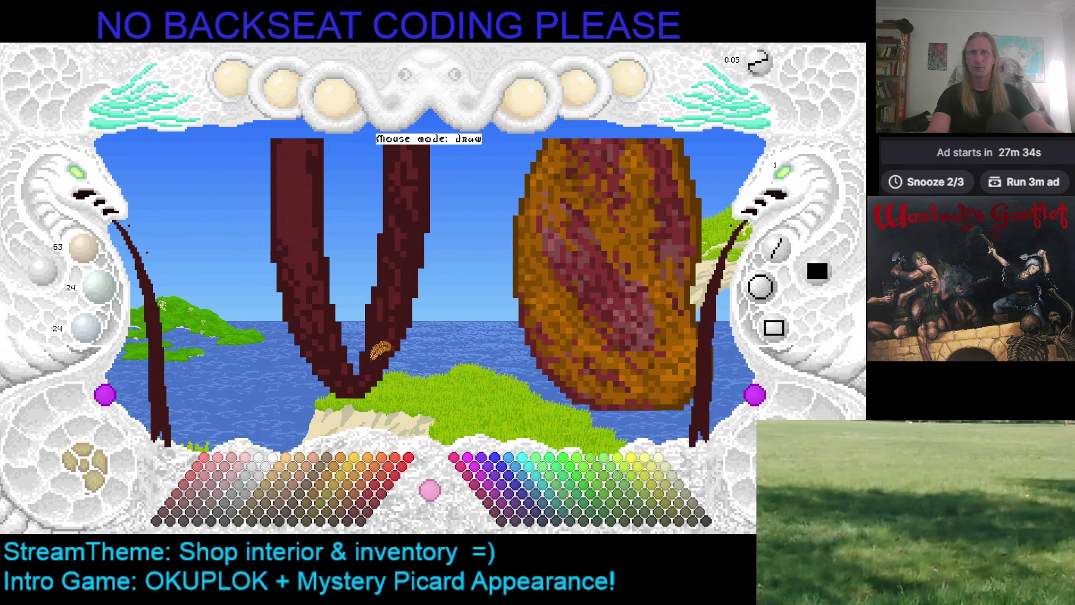
{"action": "left_click", "coordinate": [168, 527]}
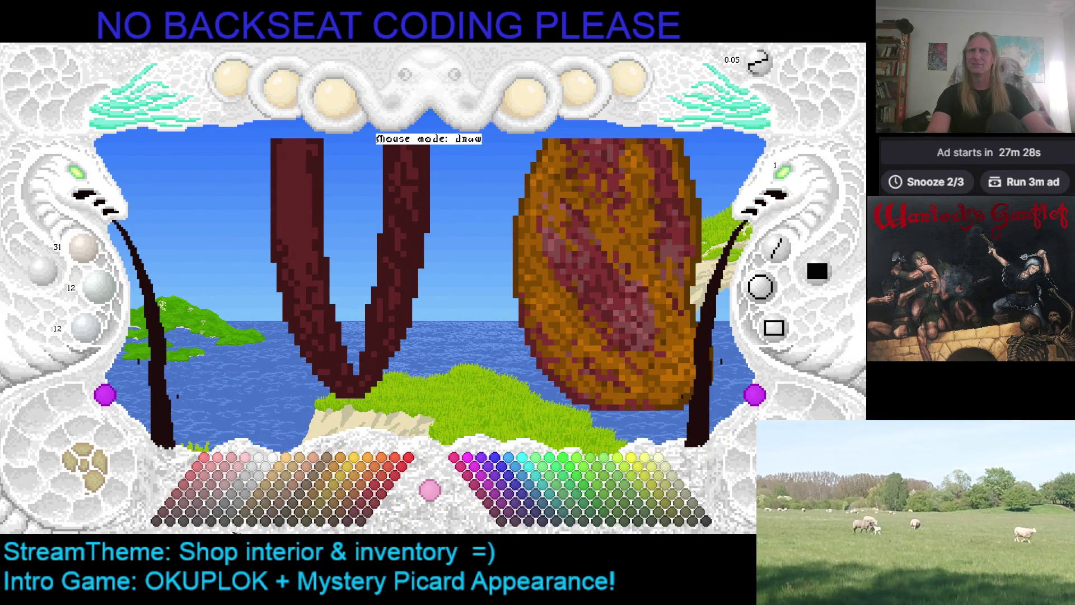
Step: Try mid maroon and red-brown palette swatches, settling on a very dark red
{"action": "left_click", "coordinate": [178, 512]}
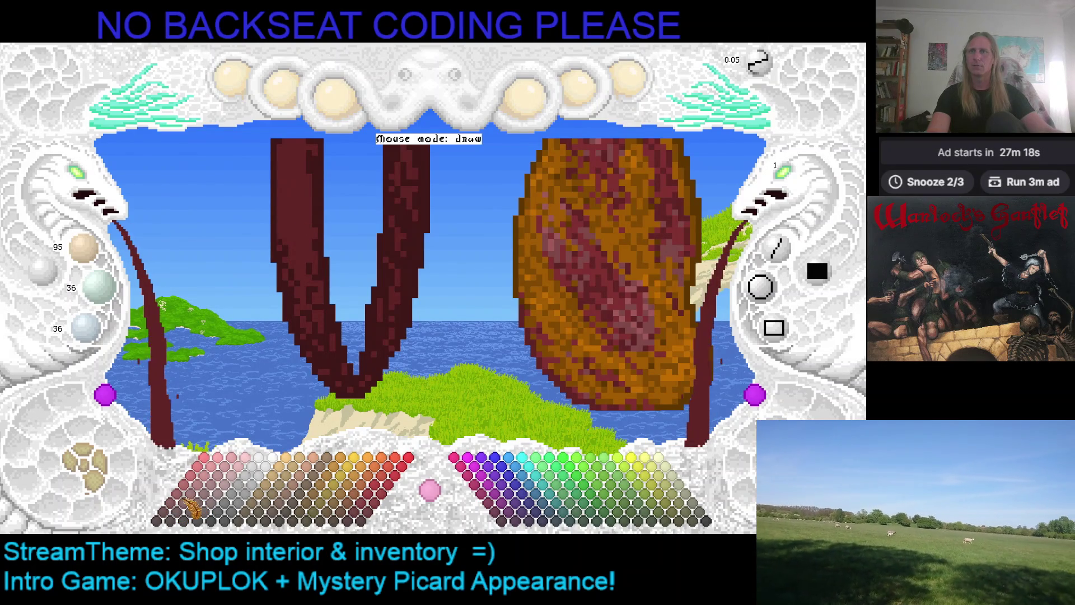
{"action": "left_click", "coordinate": [191, 513]}
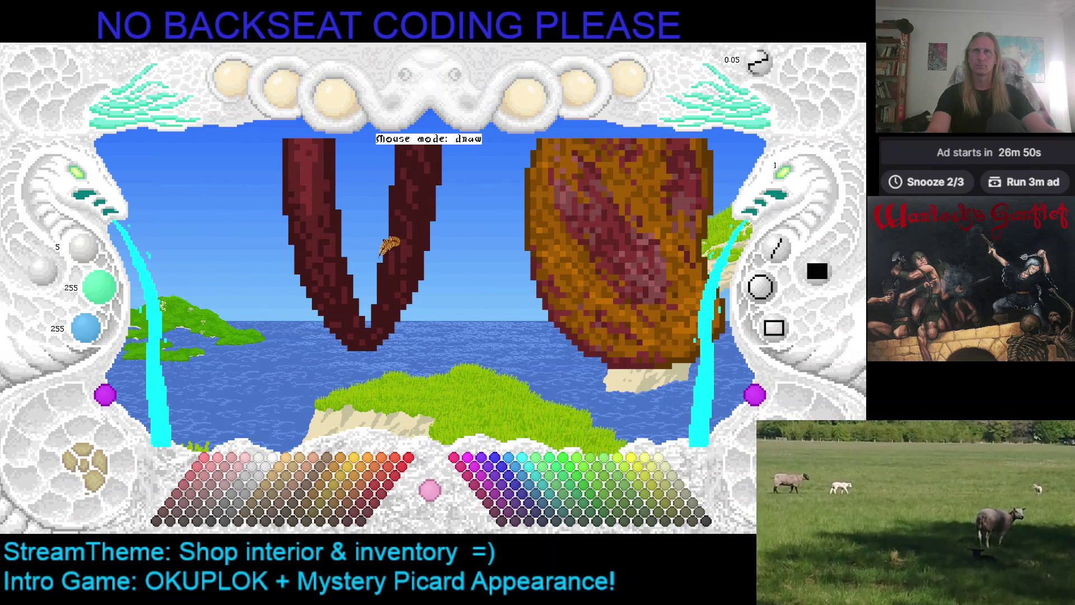
{"action": "left_click", "coordinate": [174, 524]}
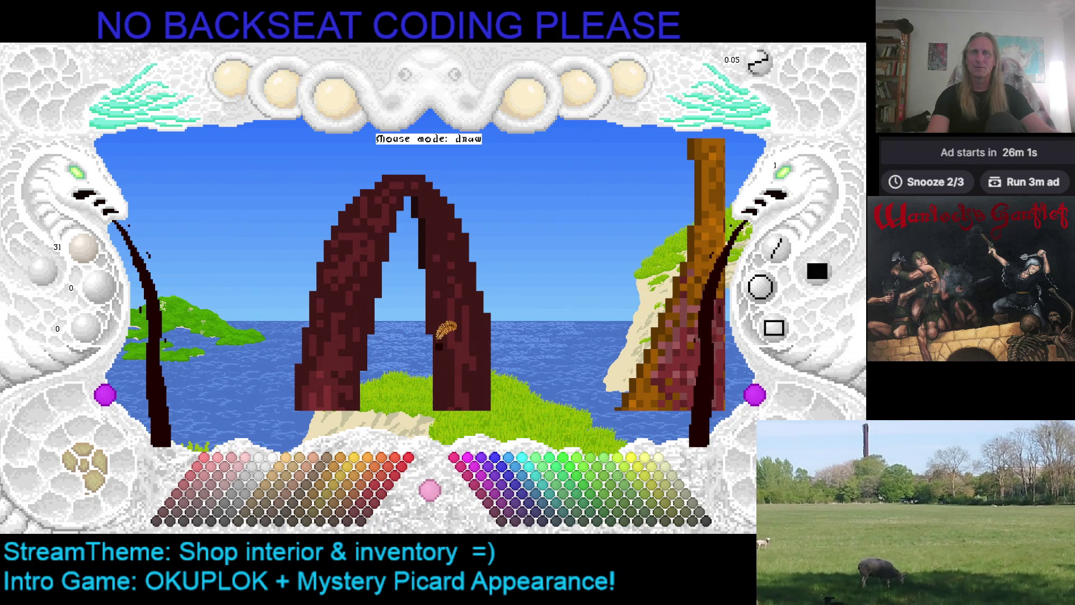
{"action": "key", "text": "Right"}
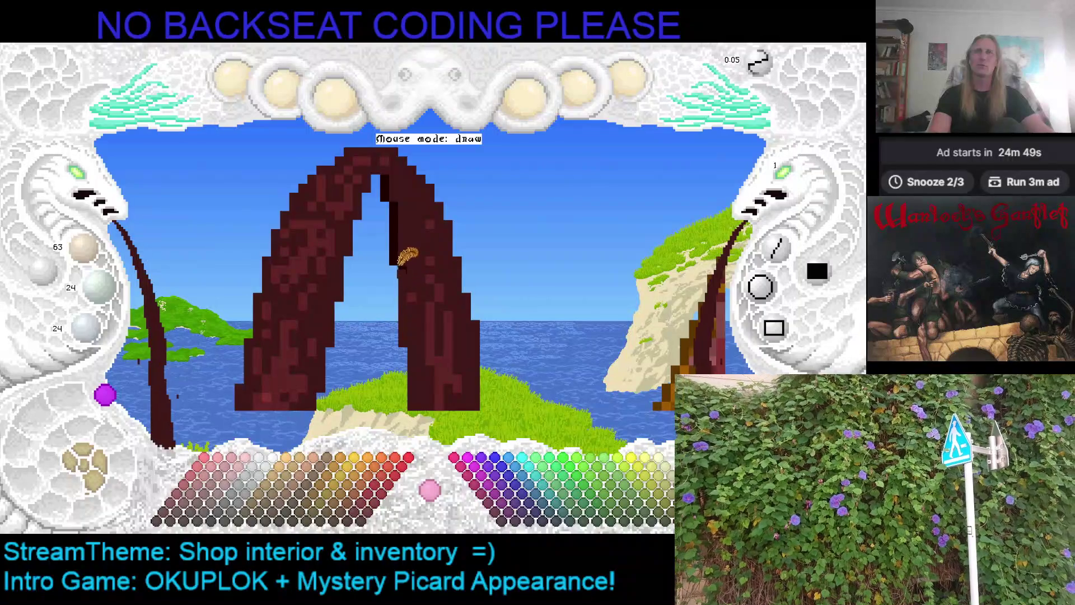
Step: Pick a dusky brown-red from the bottom palette as the drawing colour
{"action": "left_click", "coordinate": [202, 518]}
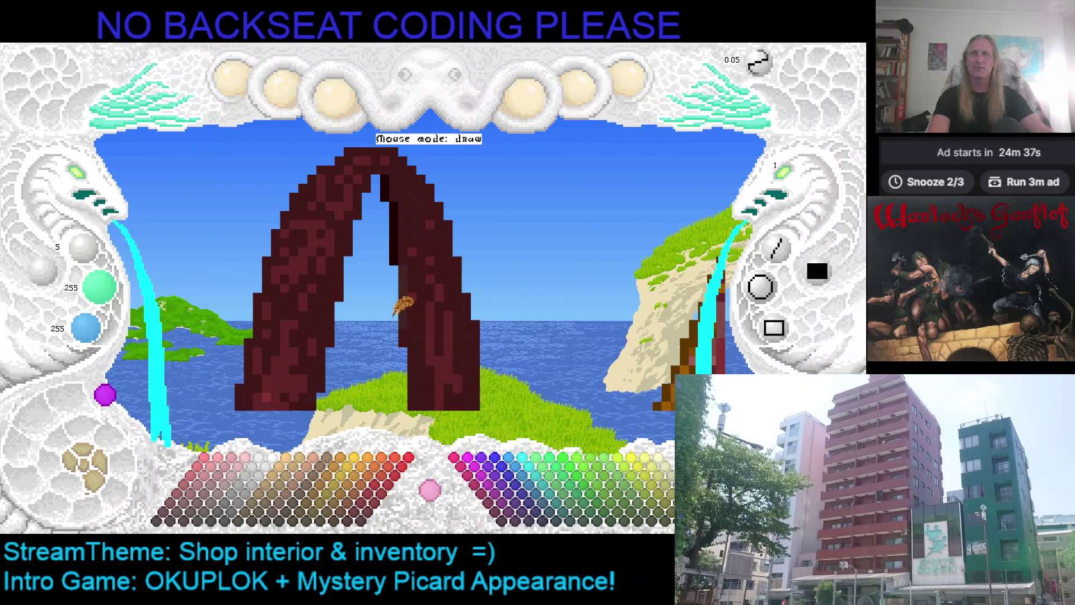
Step: Paint dark maroon pixels and a vertical stroke at the ring's top, then save and quit the editor
{"action": "left_click", "coordinate": [172, 519]}
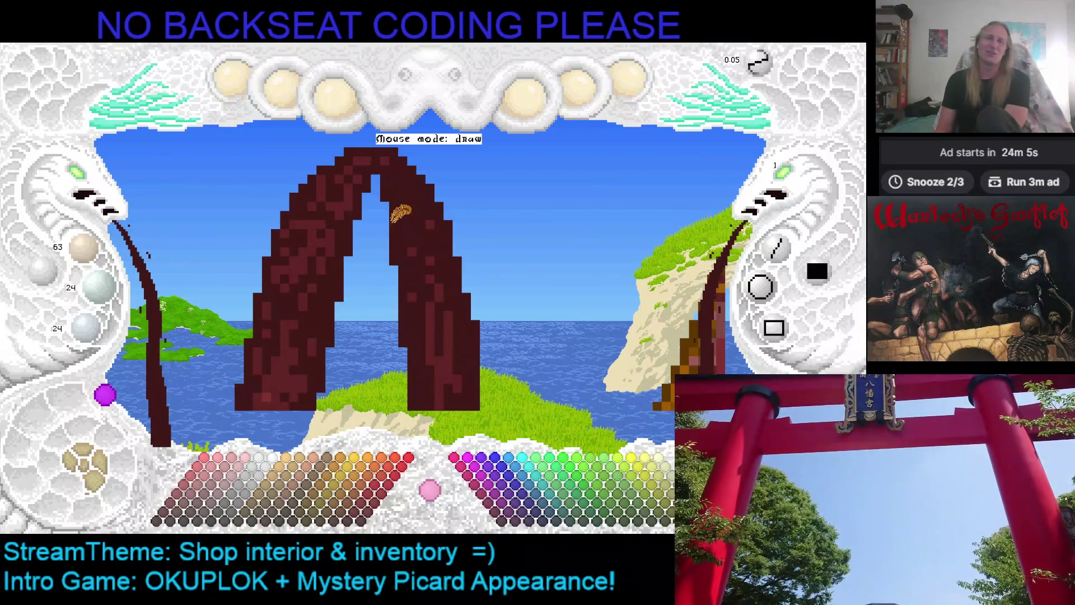
{"action": "left_click", "coordinate": [380, 226]}
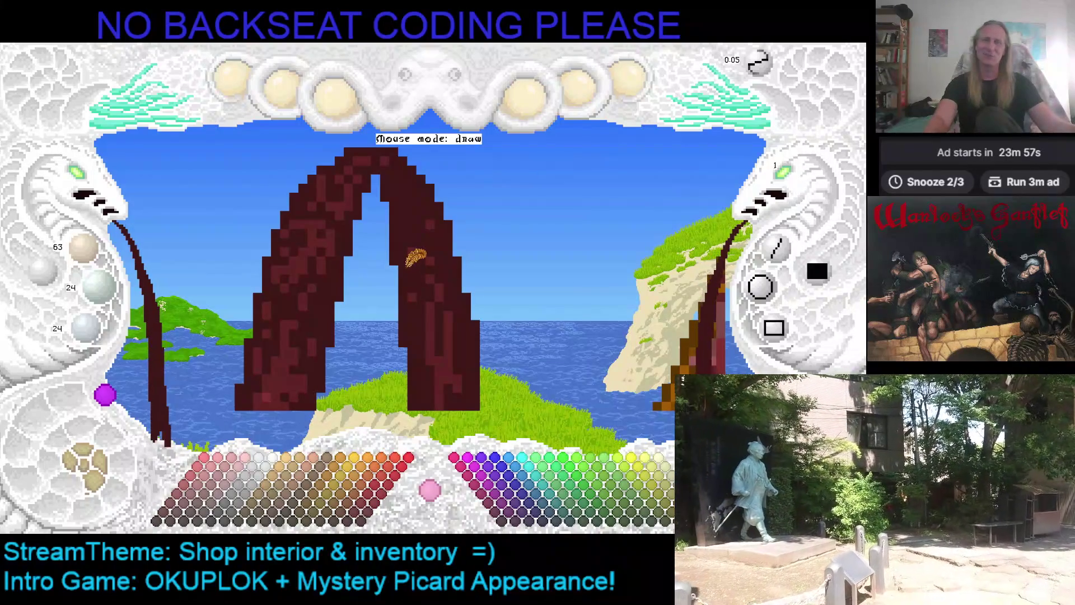
{"action": "left_click", "coordinate": [390, 386]}
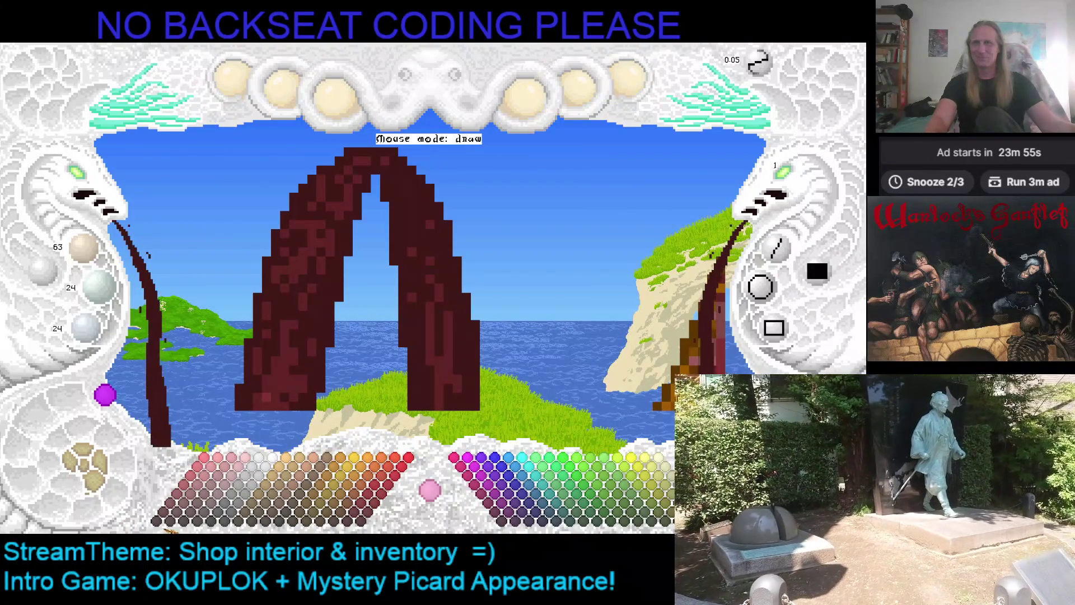
{"action": "left_click", "coordinate": [390, 188]}
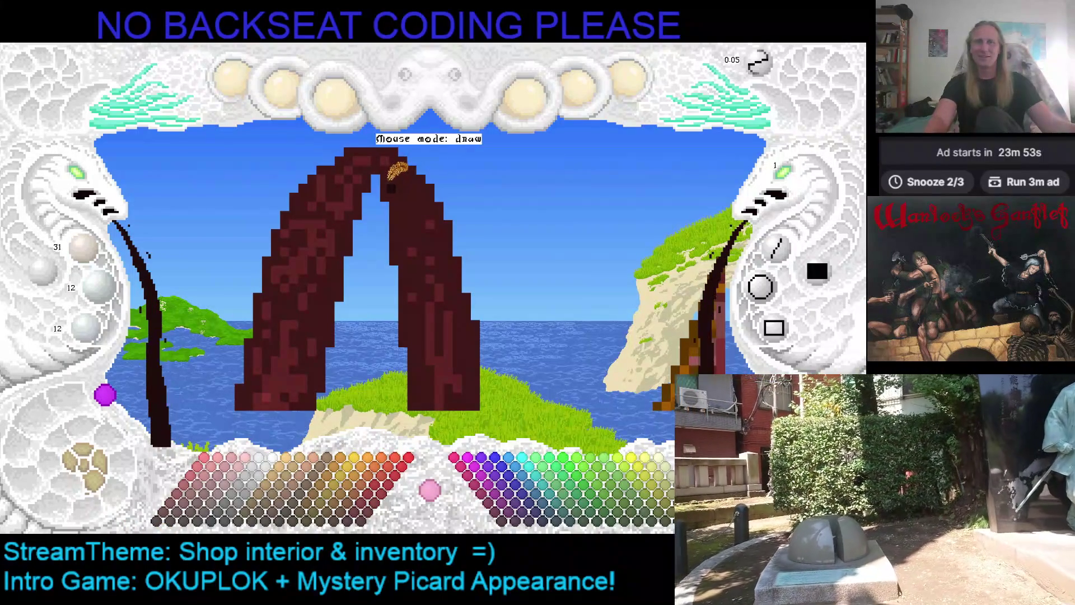
{"action": "left_click_drag", "start_coordinate": [385, 177], "coordinate": [386, 208]}
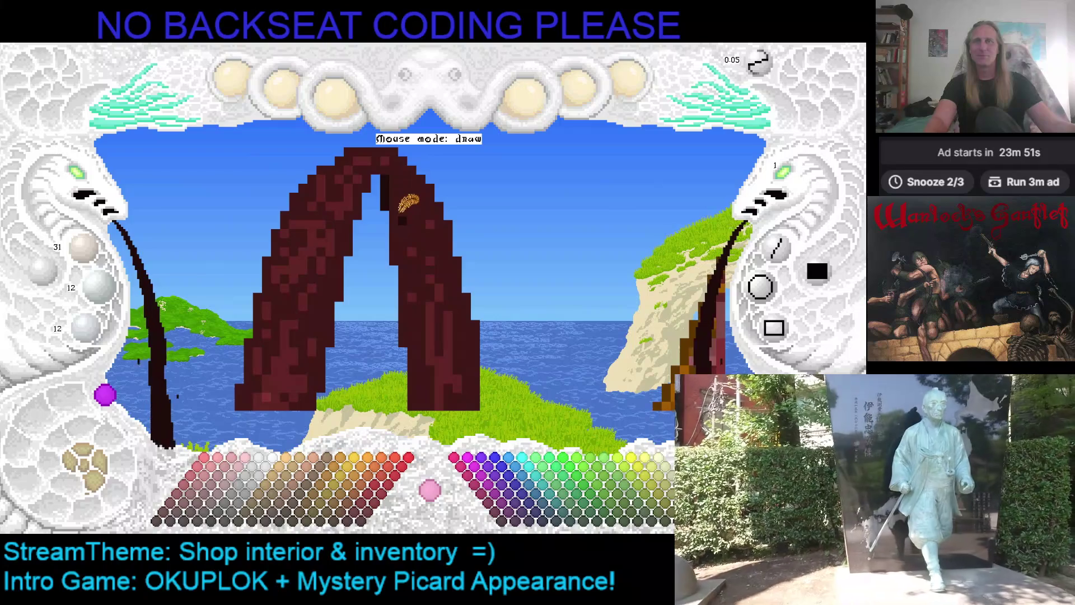
{"action": "key", "text": "ctrl+s"}
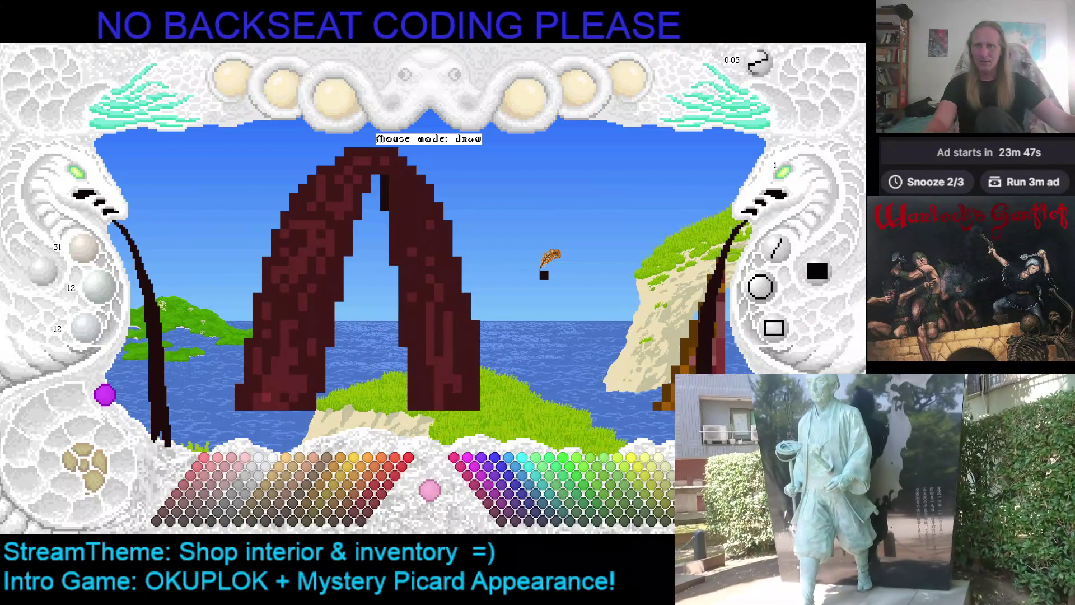
{"action": "key", "text": "Escape"}
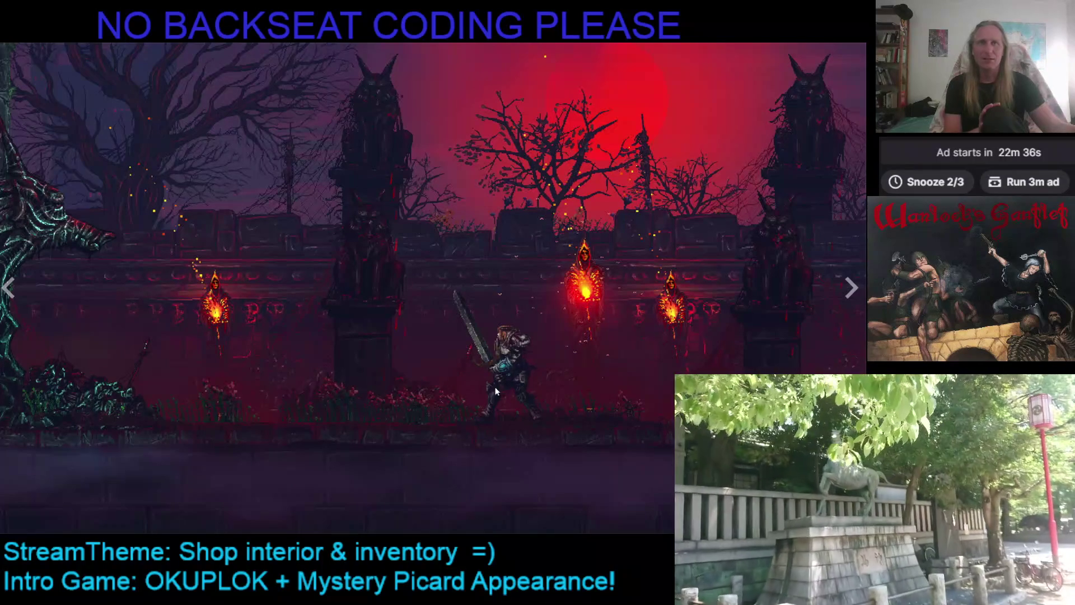
Step: Step through the Slain 2 screenshots until the gameplay trailer plays, then leave fullscreen
{"action": "left_click", "coordinate": [850, 288]}
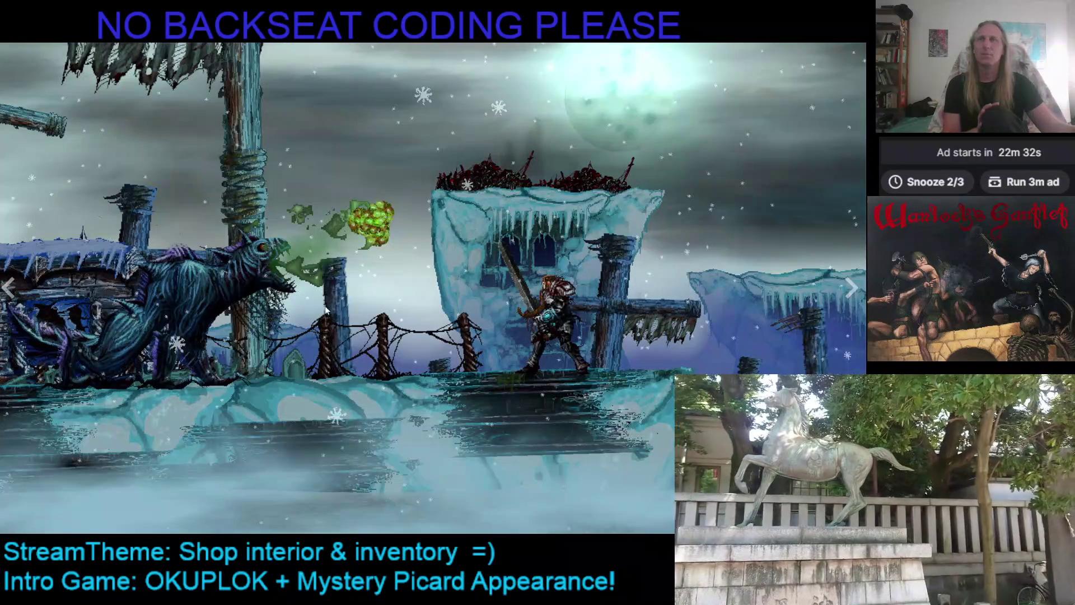
{"action": "left_click", "coordinate": [856, 293]}
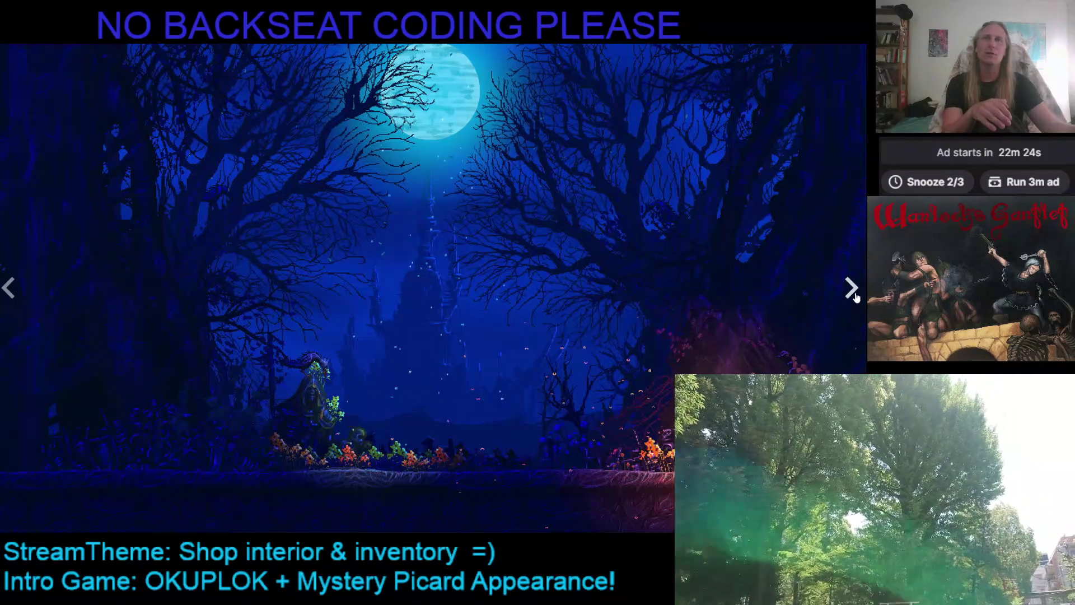
{"action": "left_click", "coordinate": [855, 295]}
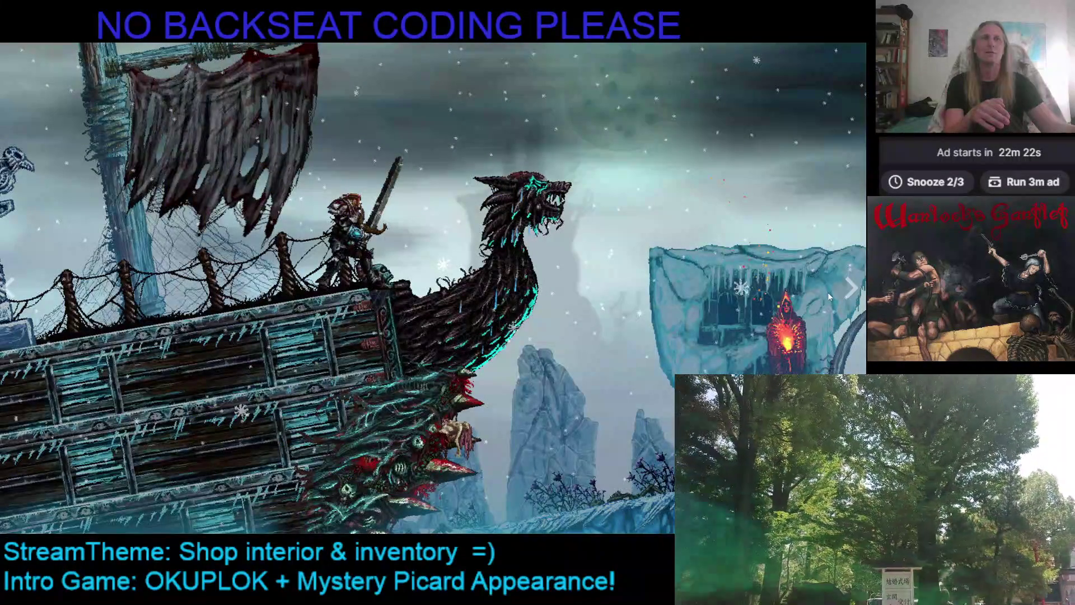
{"action": "left_click", "coordinate": [855, 289]}
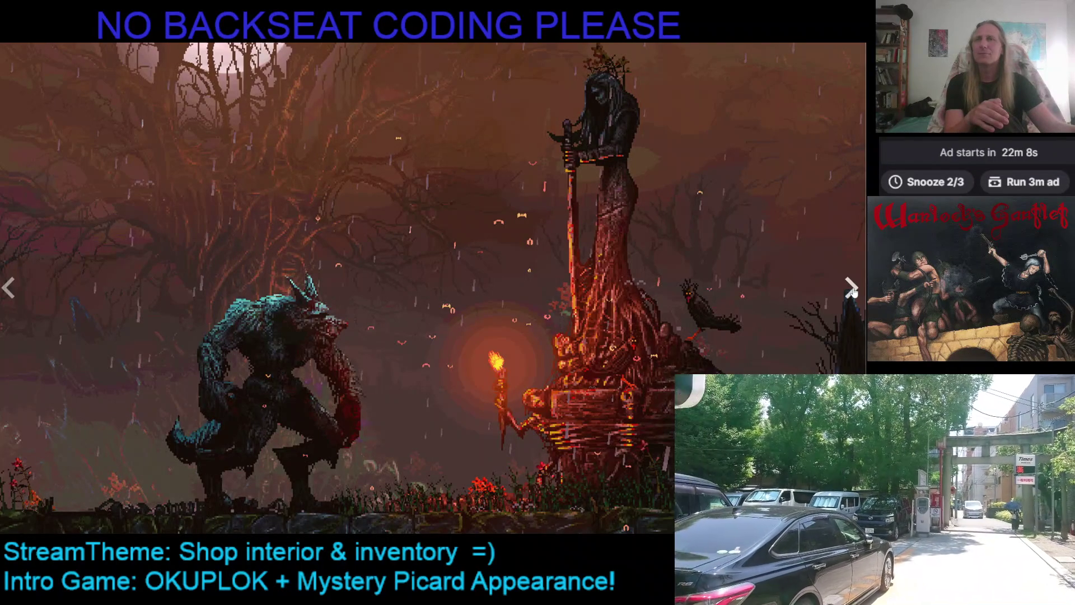
{"action": "left_click", "coordinate": [851, 288]}
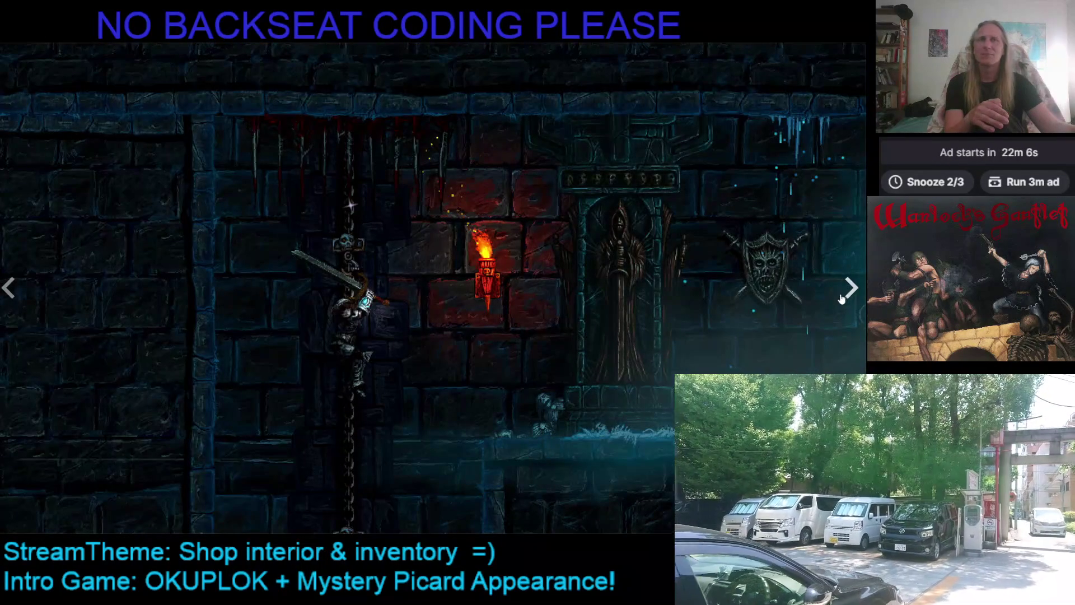
{"action": "left_click", "coordinate": [849, 296]}
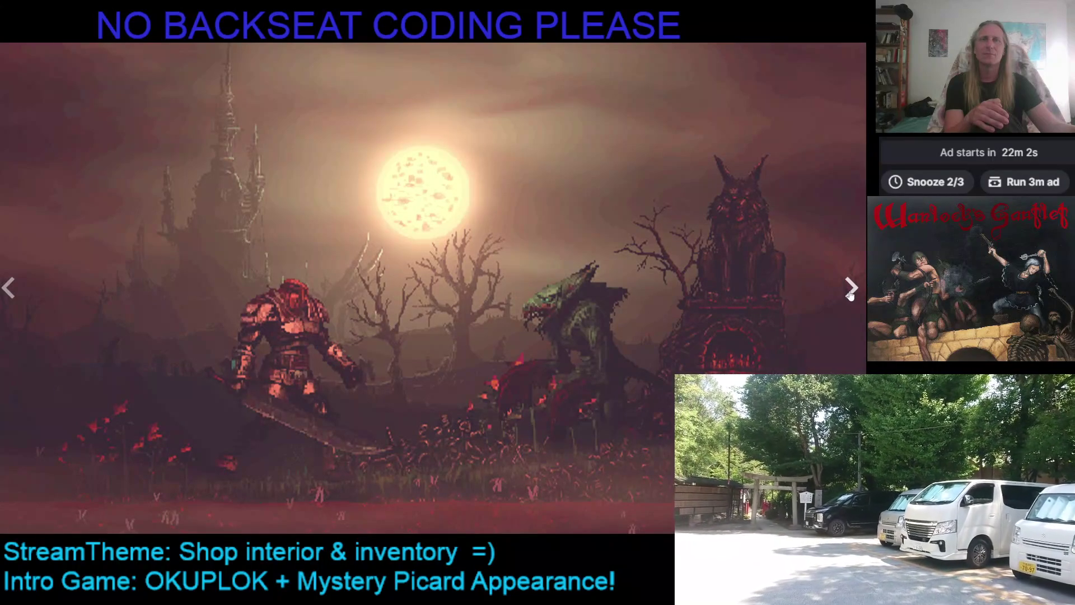
{"action": "left_click", "coordinate": [850, 296]}
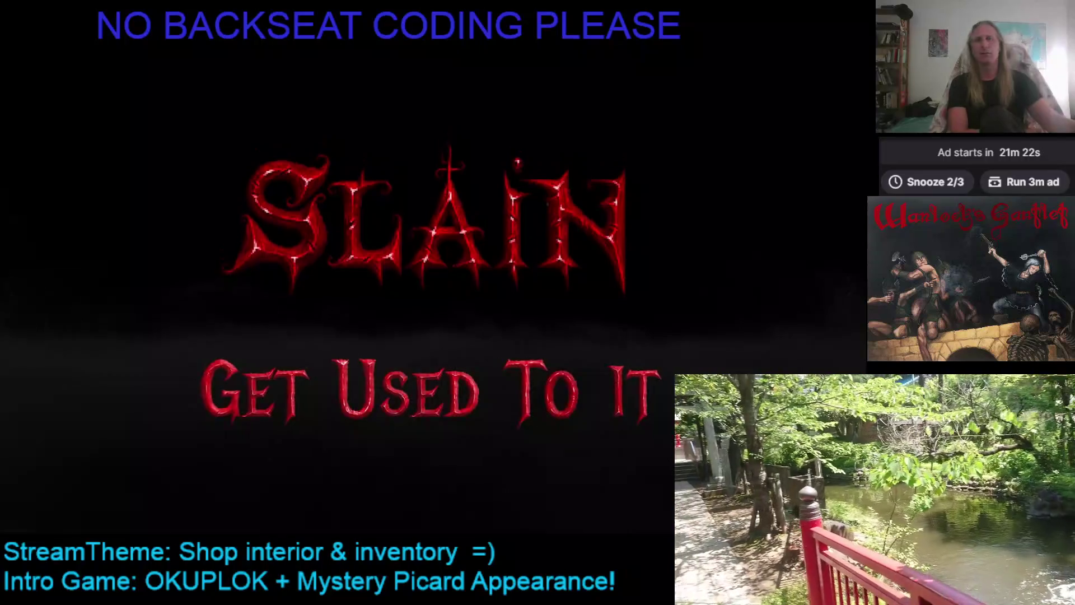
{"action": "key", "text": "Escape"}
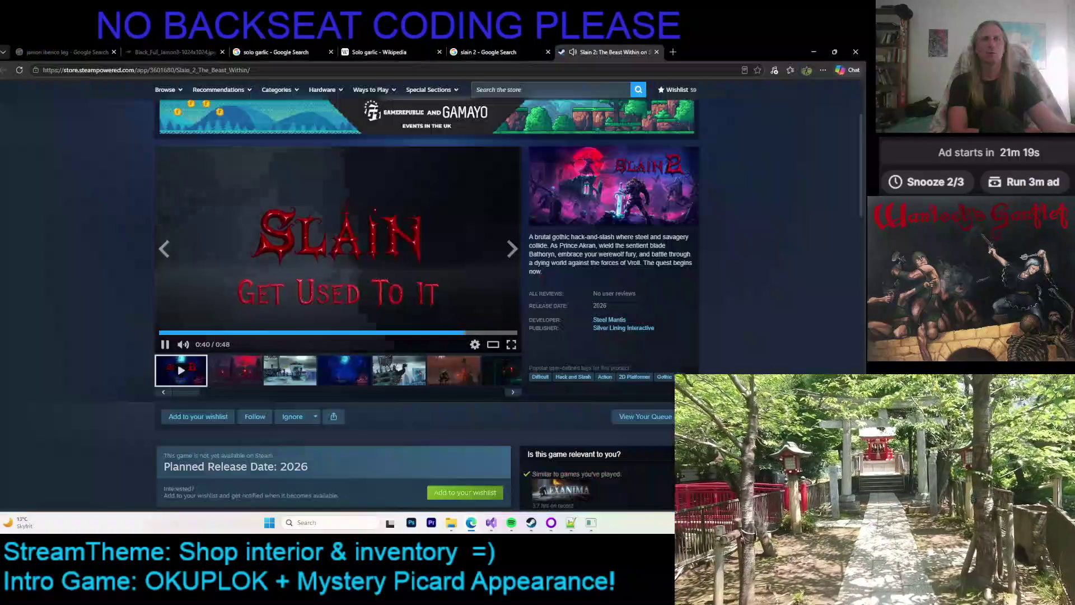
Step: Pause the Slain 2 trailer and show the red graveyard screenshot
{"action": "key", "text": "space"}
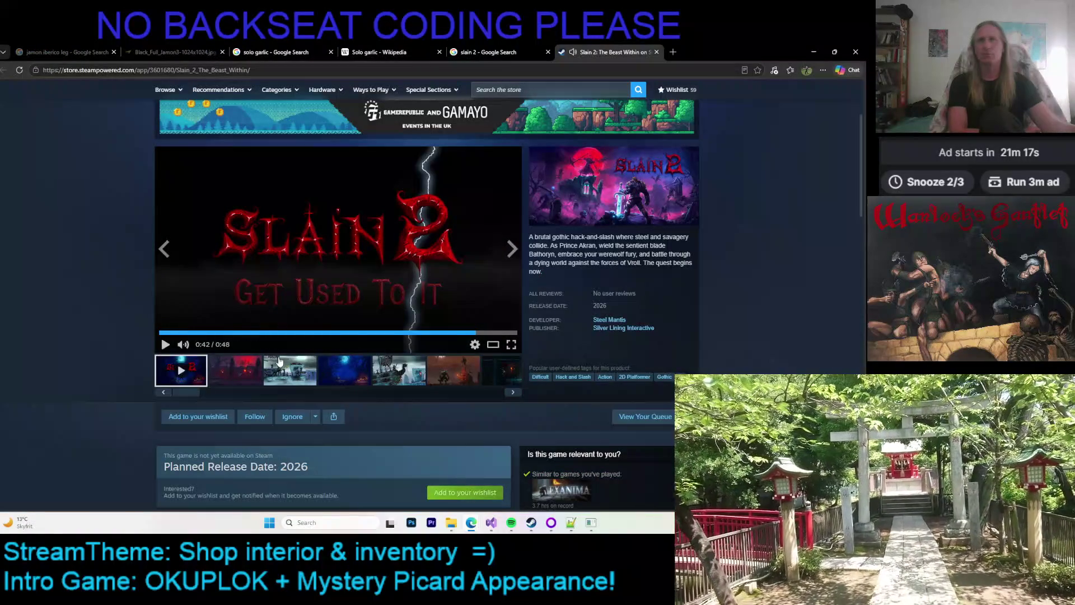
{"action": "mouse_move", "coordinate": [193, 395]}
{"action": "left_mouse_down"}
{"action": "mouse_move", "coordinate": [525, 405]}
{"action": "mouse_move", "coordinate": [185, 392]}
{"action": "left_mouse_up"}
{"action": "left_click", "coordinate": [502, 384]}
{"action": "left_click", "coordinate": [247, 368]}
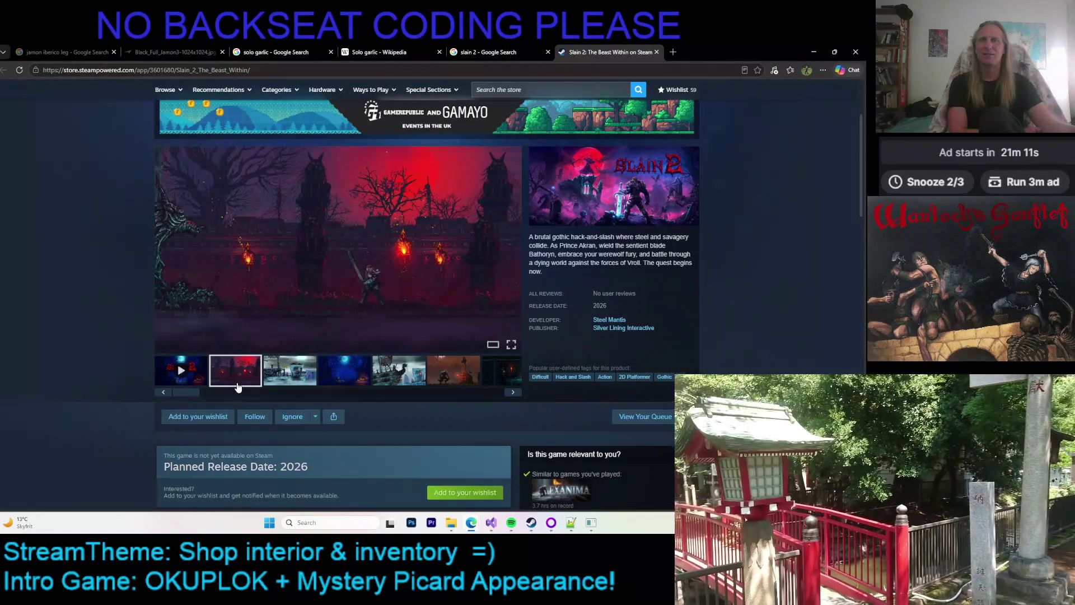
Step: Scroll down to read the About This Game description and features
{"action": "scroll", "coordinate": [153, 298], "scroll_direction": "down", "scroll_amount": 3}
{"action": "scroll", "coordinate": [146, 293], "scroll_direction": "up", "scroll_amount": 3}
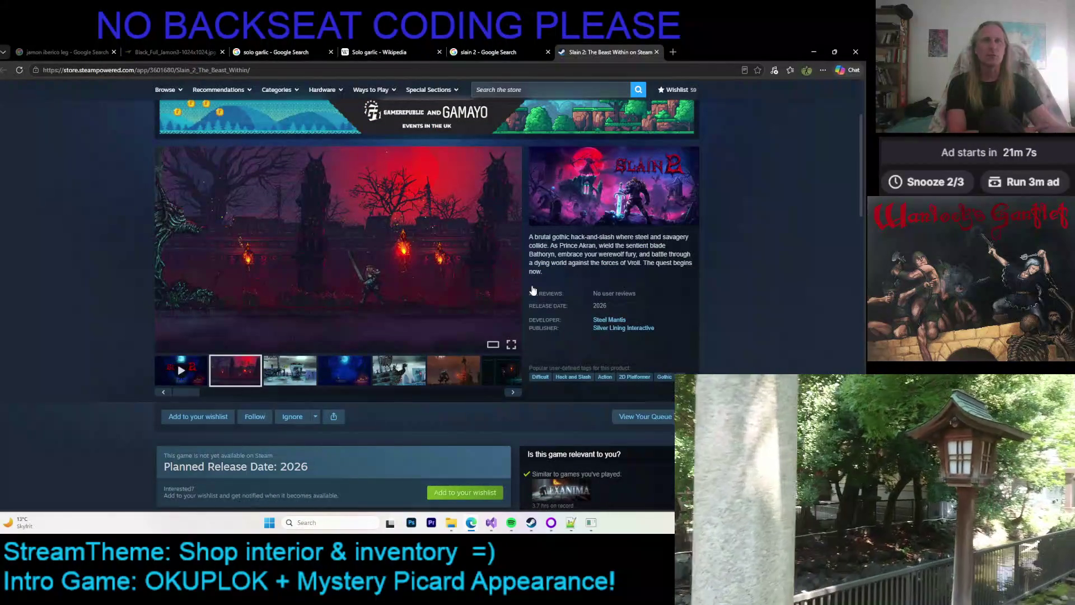
{"action": "scroll", "coordinate": [118, 291], "scroll_direction": "down", "scroll_amount": 10}
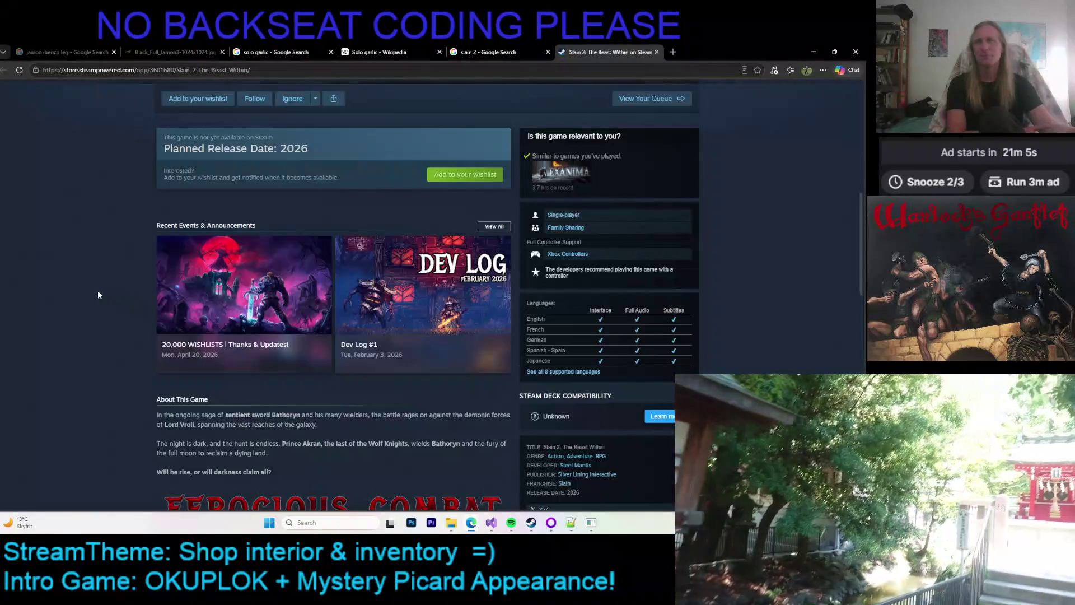
{"action": "scroll", "coordinate": [89, 307], "scroll_direction": "down", "scroll_amount": 4}
{"action": "scroll", "coordinate": [90, 307], "scroll_direction": "up", "scroll_amount": 2}
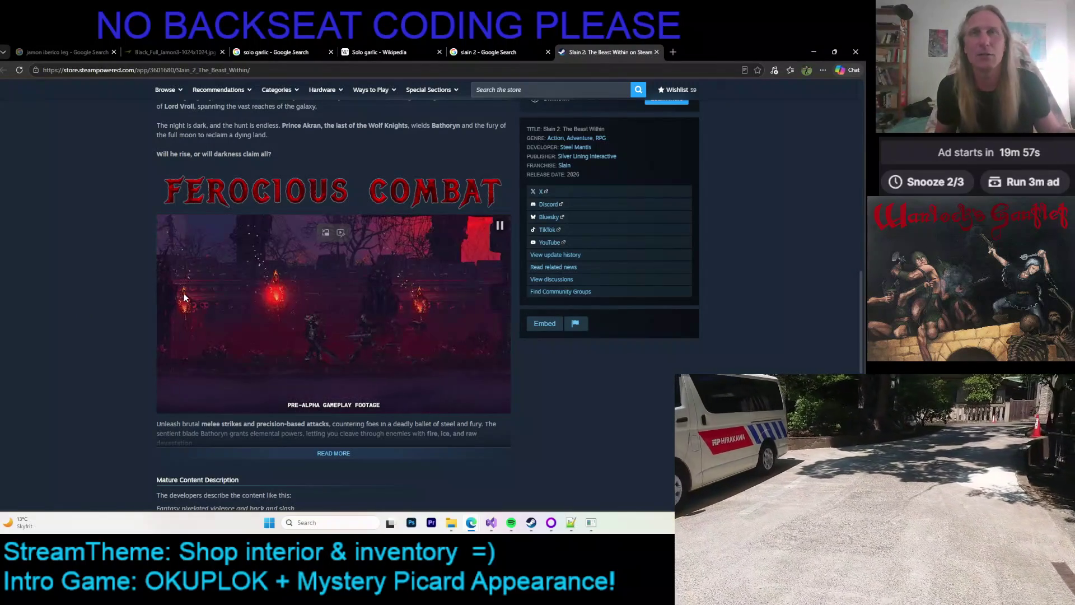
{"action": "scroll", "coordinate": [683, 297], "scroll_direction": "up", "scroll_amount": 4}
Step: Scroll back to the top of the store page
{"action": "scroll", "coordinate": [684, 297], "scroll_direction": "up", "scroll_amount": 10}
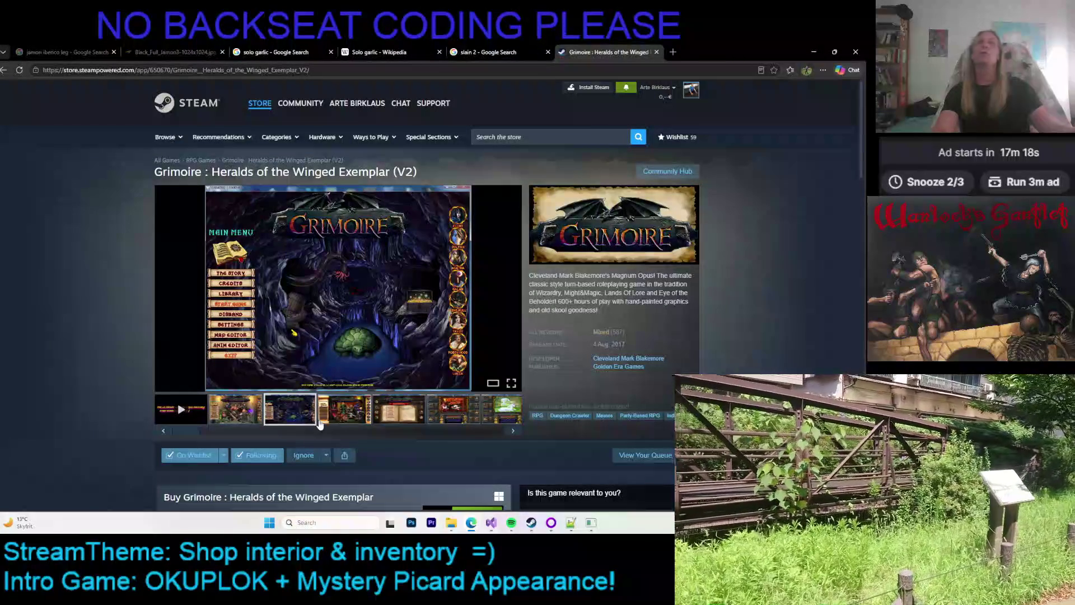
Step: View the Grimoire hero party screenshot full screen, advance once, and return to the page
{"action": "left_click", "coordinate": [351, 423]}
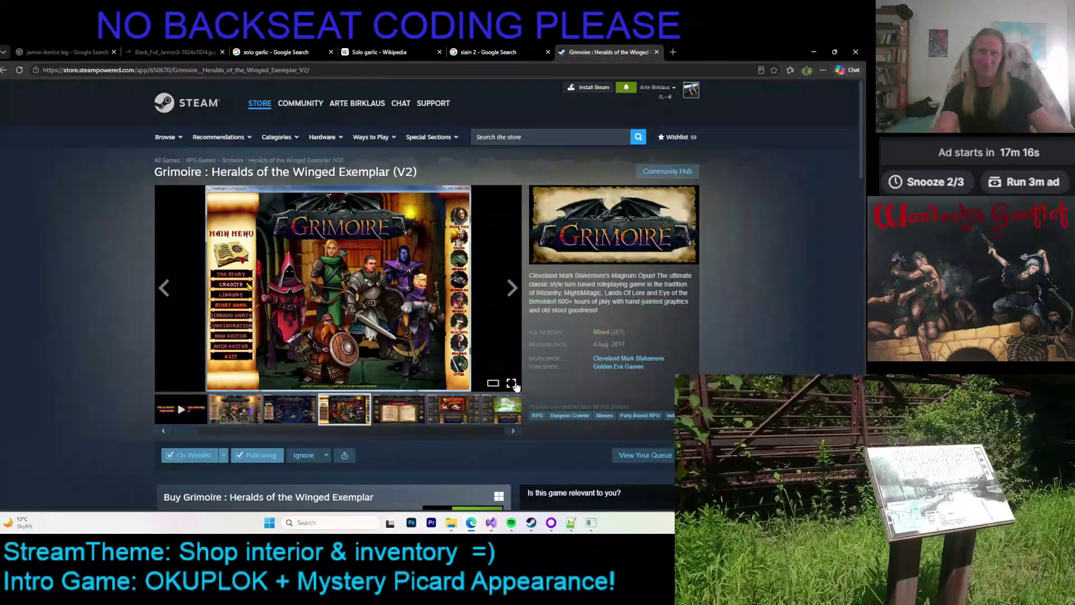
{"action": "left_click", "coordinate": [511, 382]}
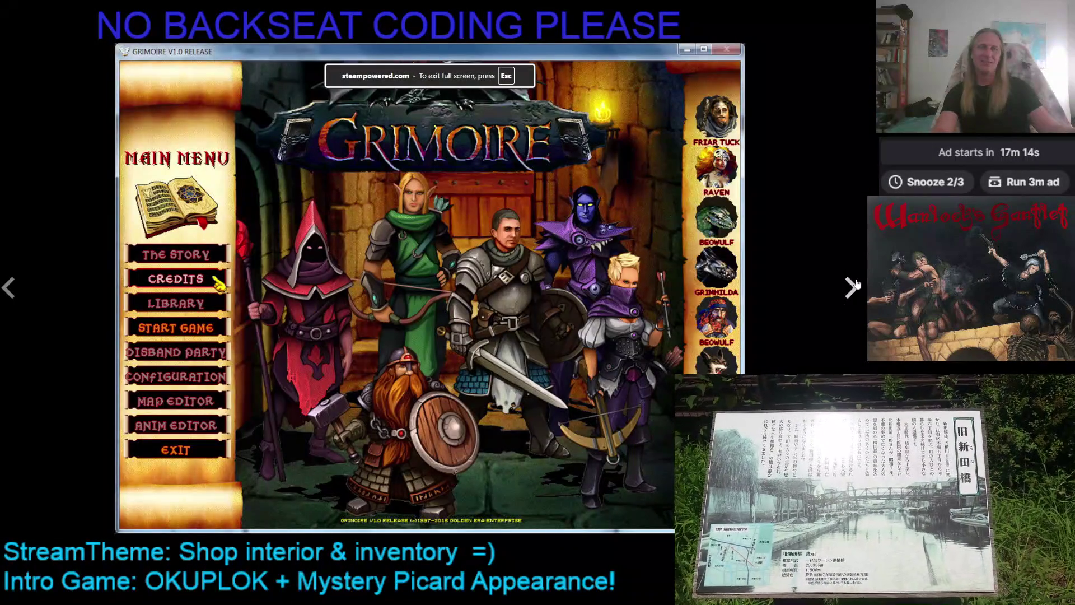
{"action": "left_click", "coordinate": [851, 287]}
{"action": "key", "text": "Escape"}
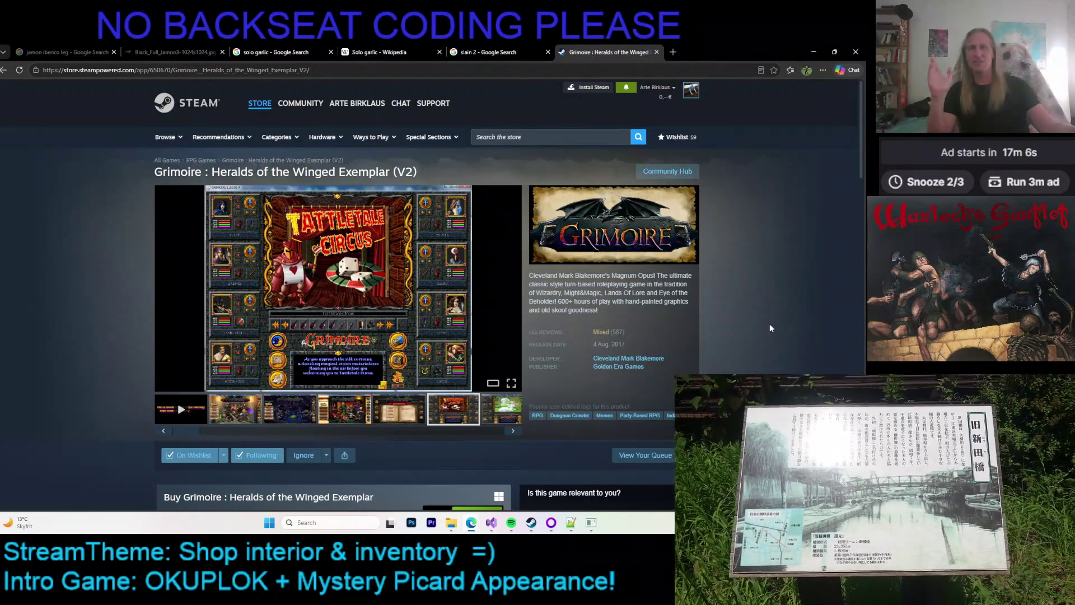
Step: Browse the gallery thumbnails from the unicorn and arch scene screenshots onward
{"action": "left_click", "coordinate": [507, 413]}
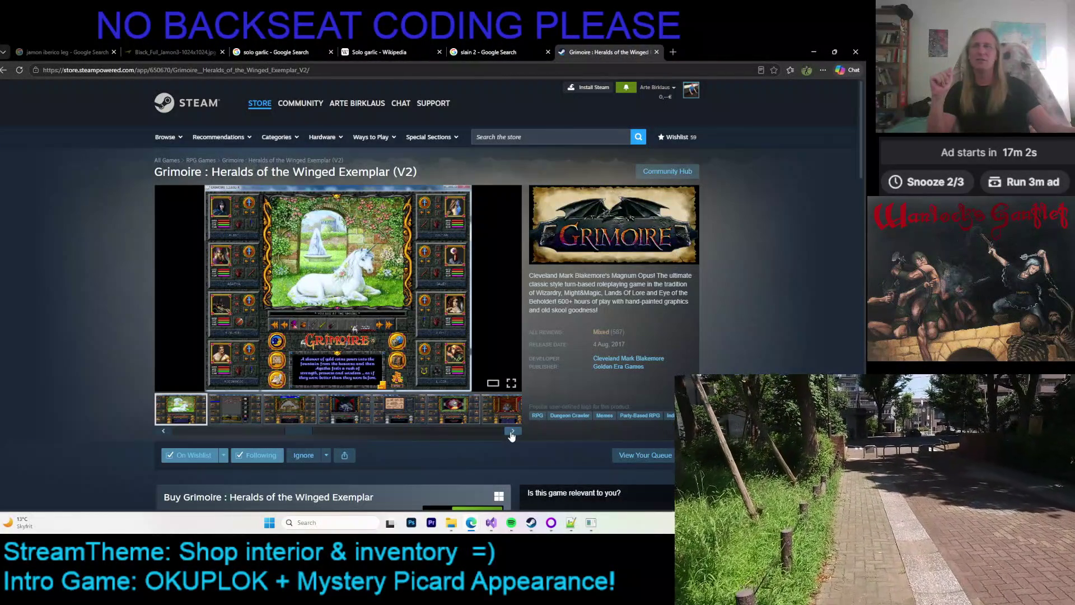
{"action": "left_click", "coordinate": [286, 413]}
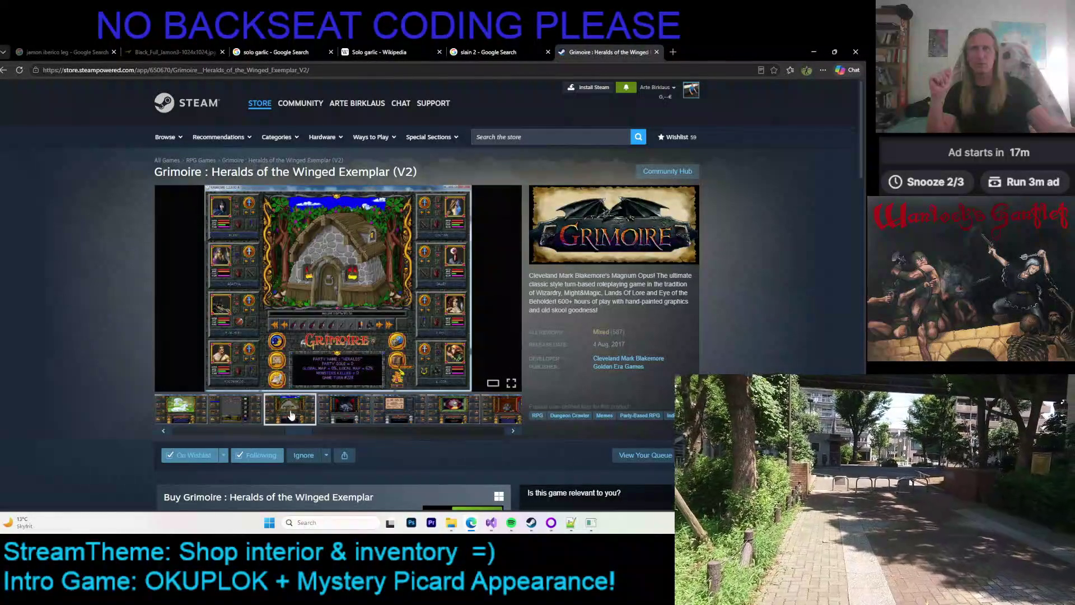
{"action": "left_click", "coordinate": [353, 413]}
{"action": "left_click", "coordinate": [396, 415]}
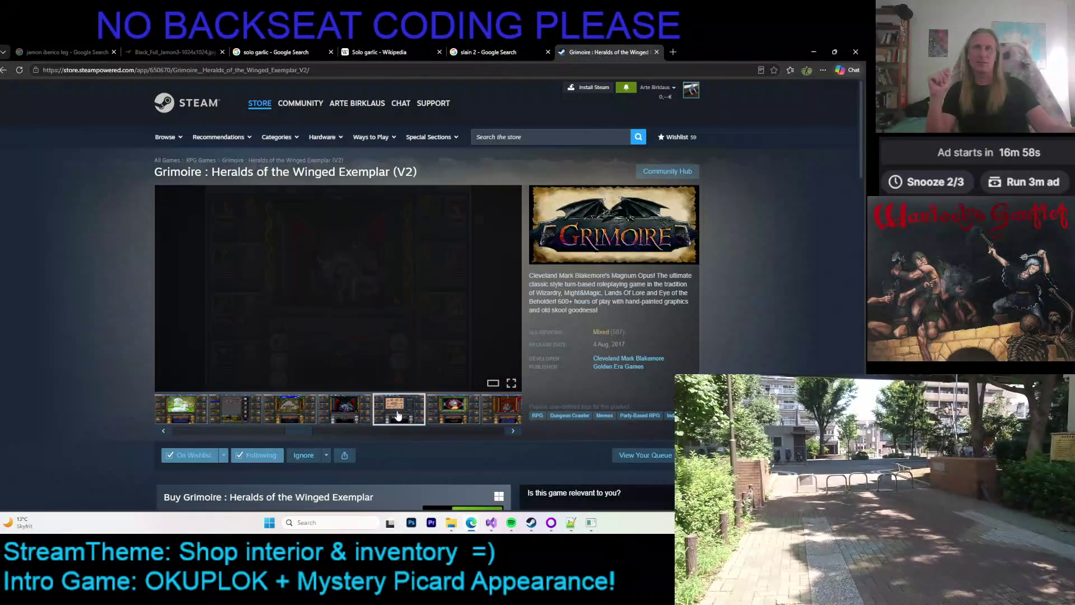
{"action": "left_click", "coordinate": [447, 416]}
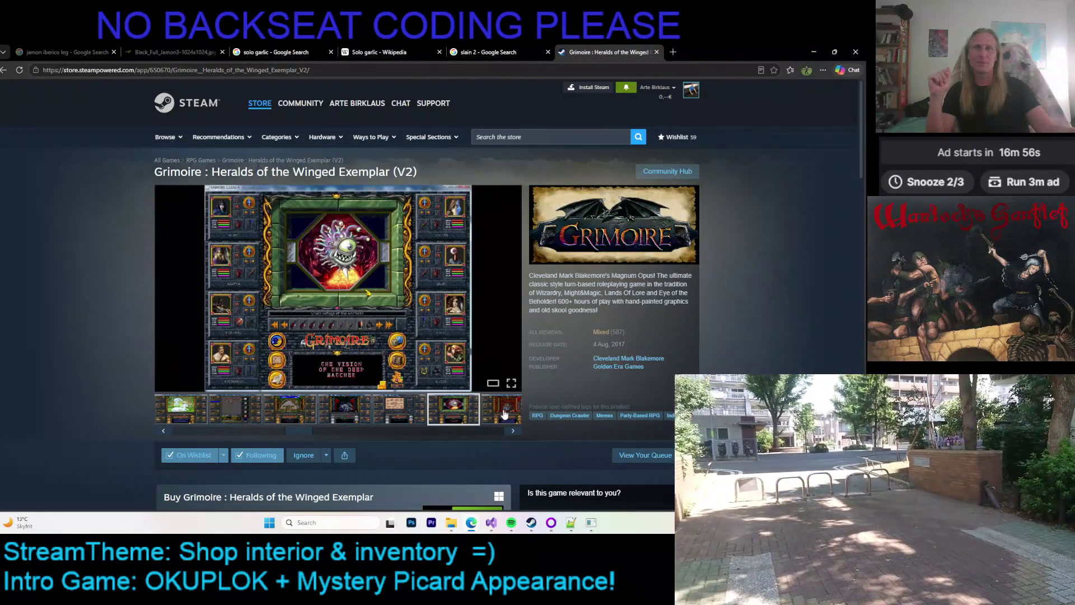
{"action": "left_click", "coordinate": [500, 412]}
Step: Open the snake screenshot full size and step through Choose Spell, corridor, wizard, demon and snakemen
{"action": "left_click", "coordinate": [246, 412]}
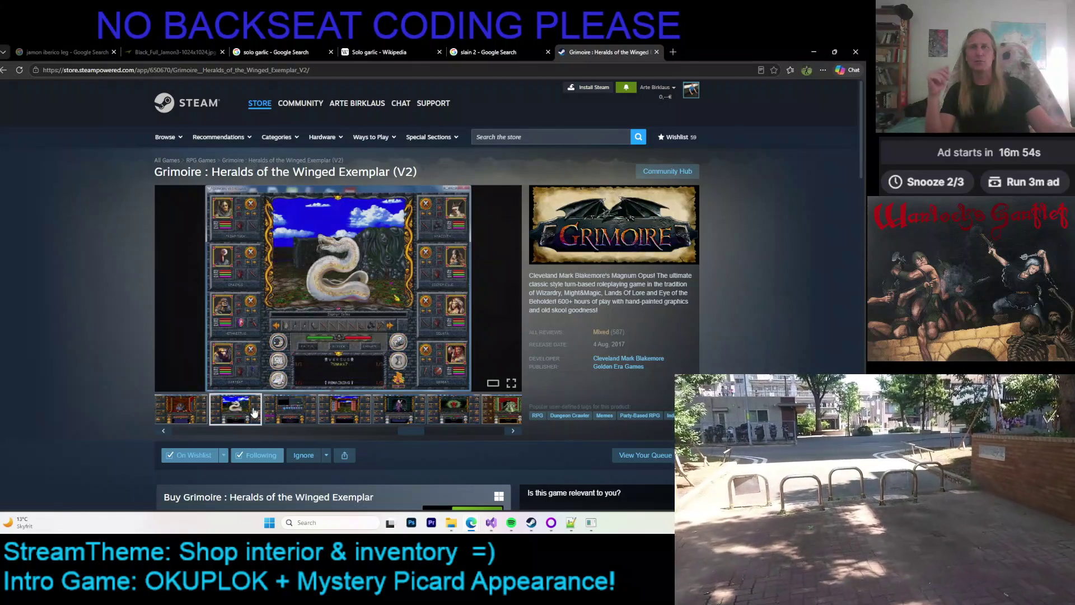
{"action": "left_click", "coordinate": [448, 336]}
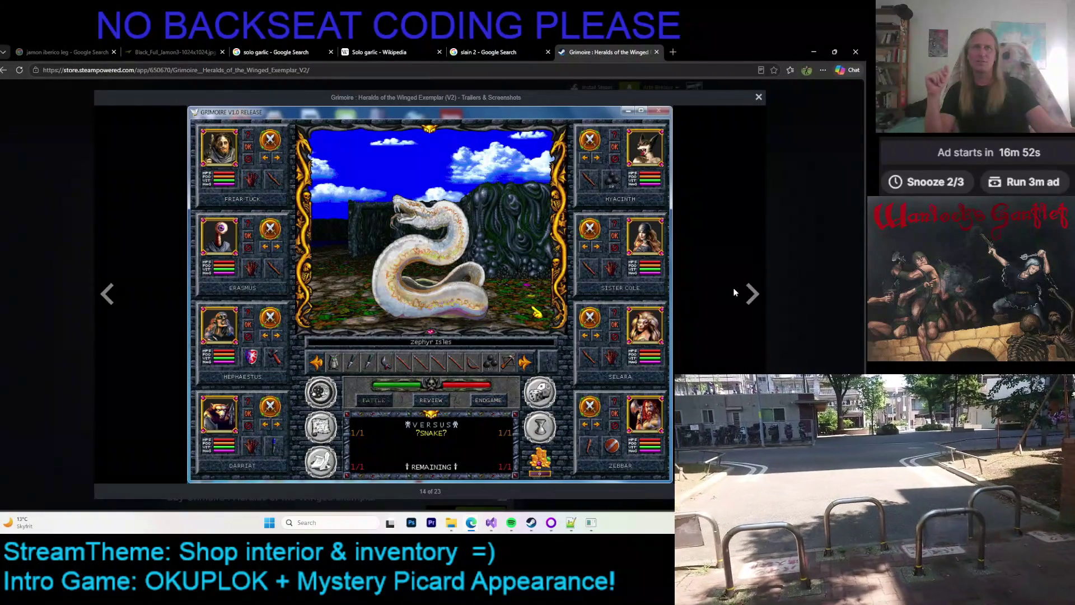
{"action": "left_click", "coordinate": [752, 293]}
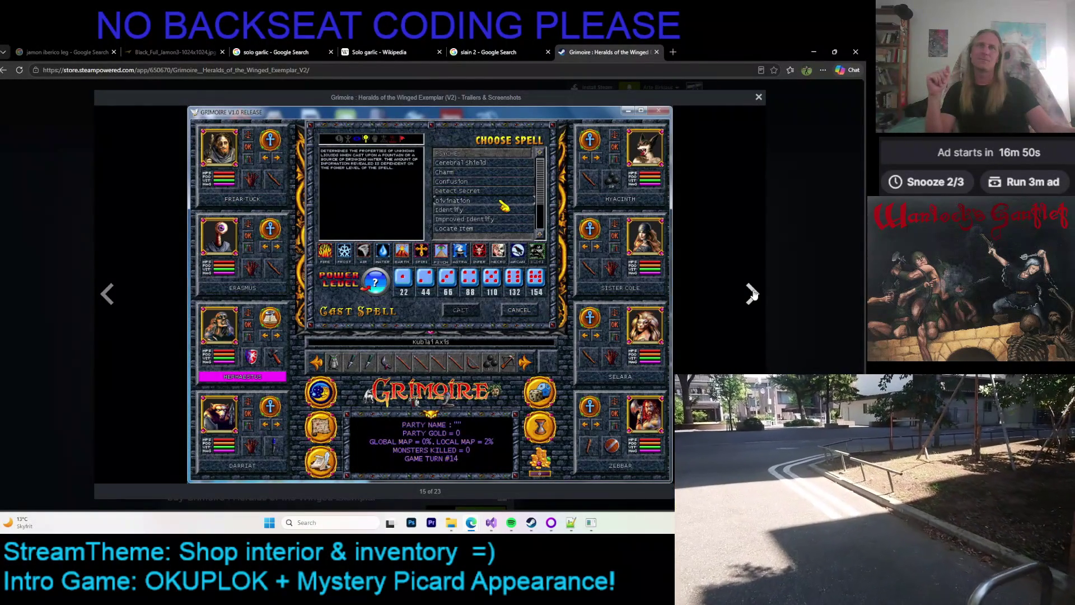
{"action": "left_click", "coordinate": [752, 293]}
{"action": "left_click", "coordinate": [752, 293]}
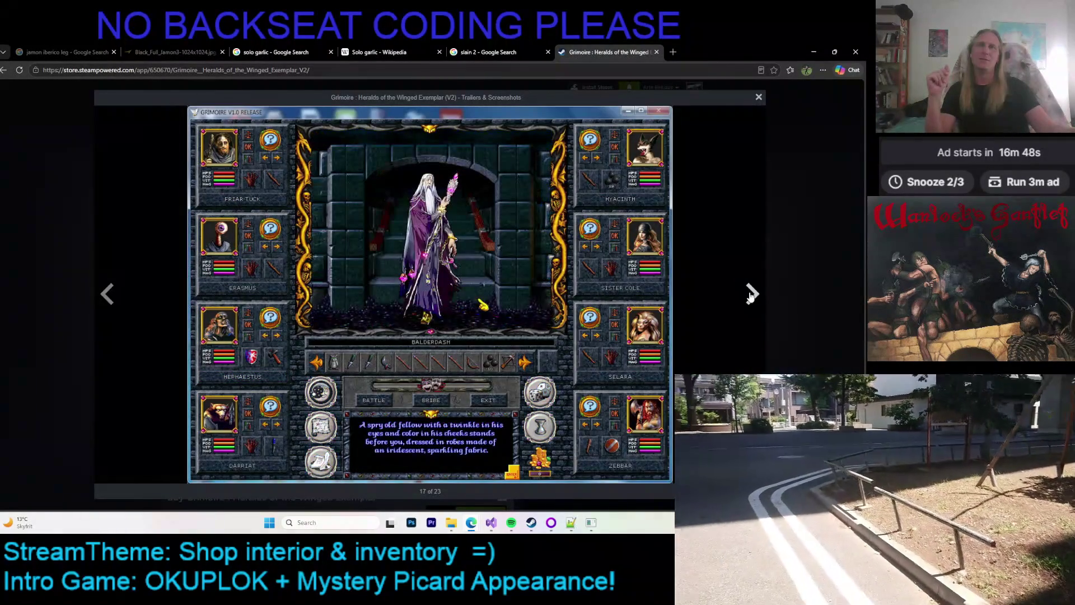
{"action": "left_click", "coordinate": [751, 294]}
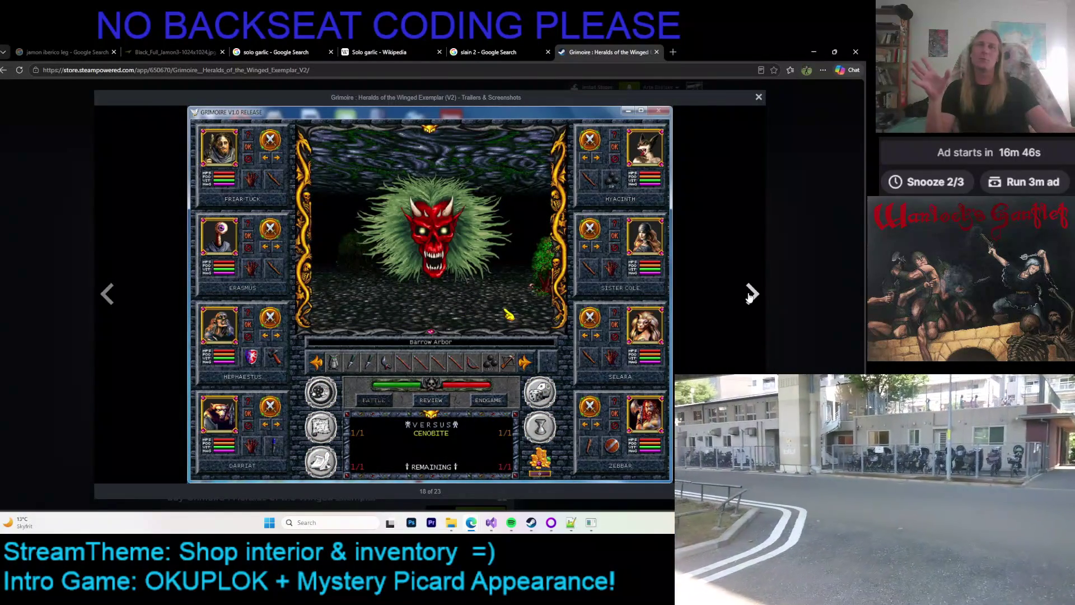
{"action": "left_click", "coordinate": [751, 295]}
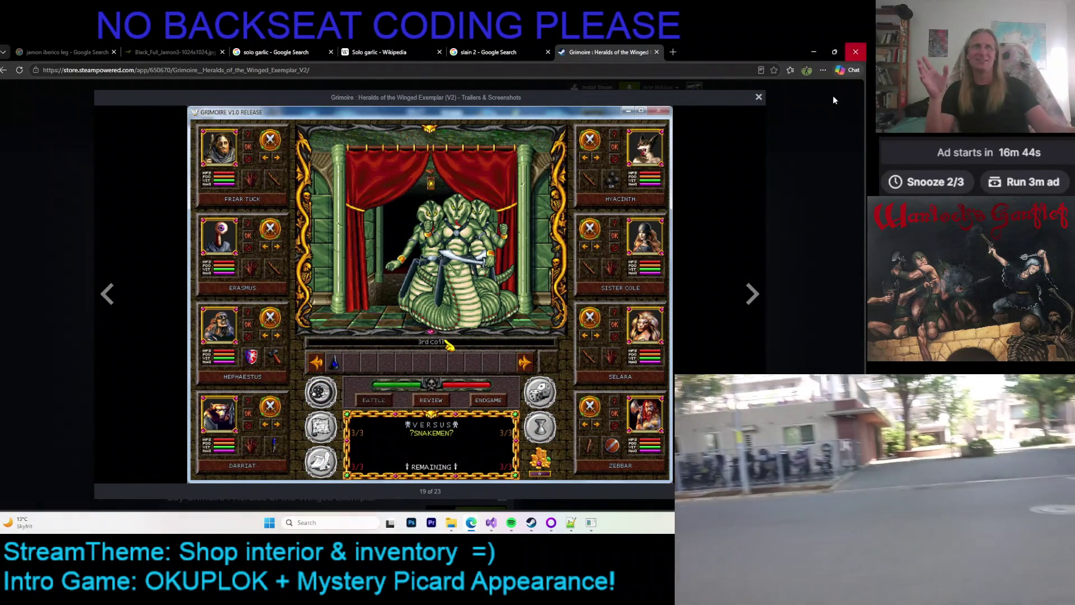
{"action": "left_click", "coordinate": [759, 98]}
Step: Open the sky screenshot full size and advance past the character sheet and party dungeon to the trailer
{"action": "scroll", "coordinate": [335, 280], "scroll_direction": "down", "scroll_amount": 2}
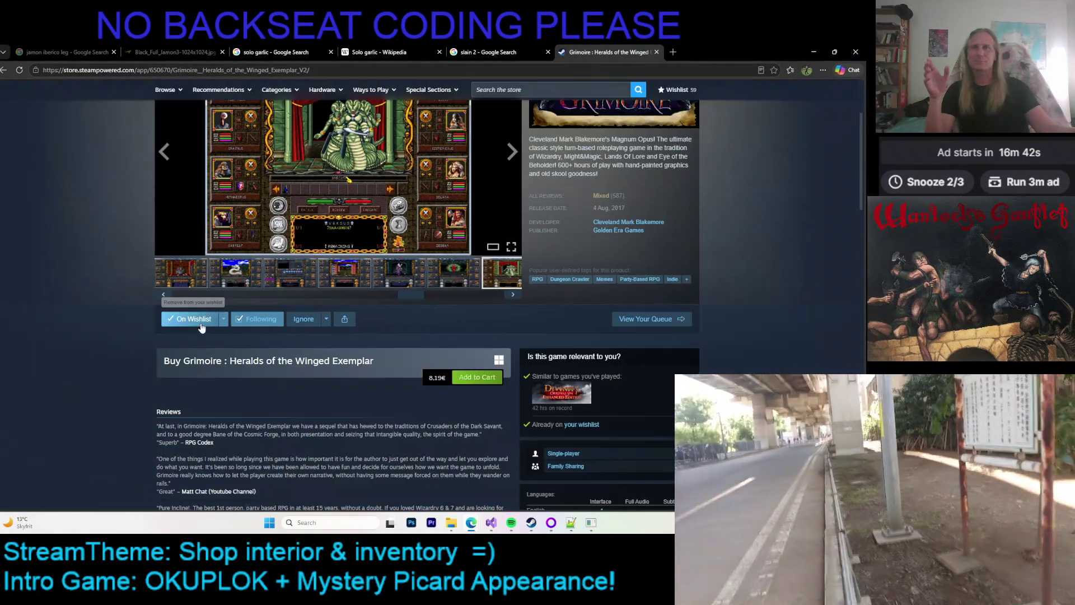
{"action": "scroll", "coordinate": [159, 331], "scroll_direction": "up", "scroll_amount": 2}
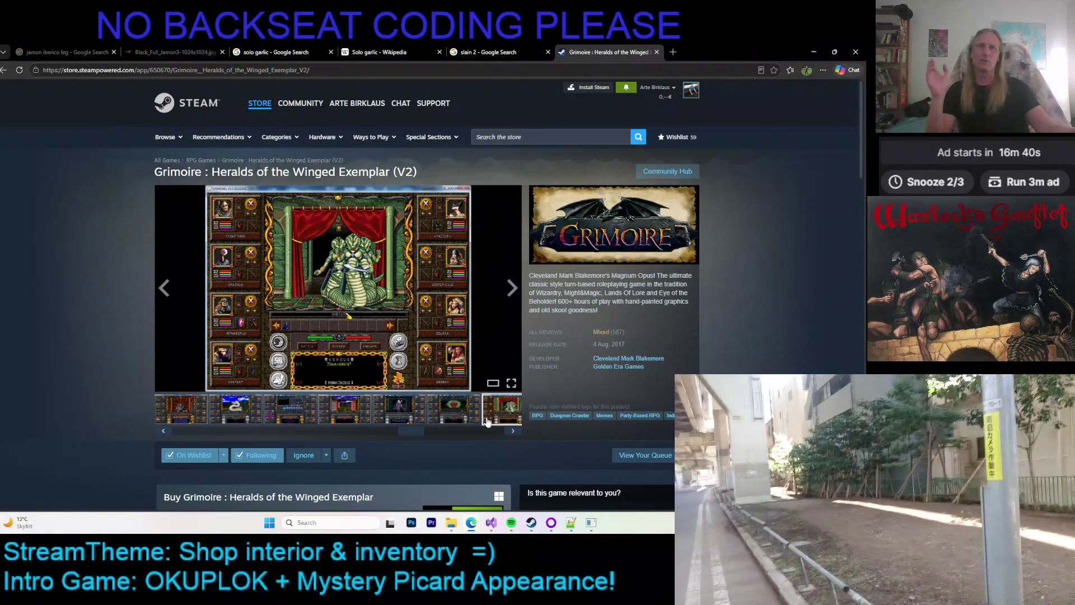
{"action": "left_click", "coordinate": [514, 435]}
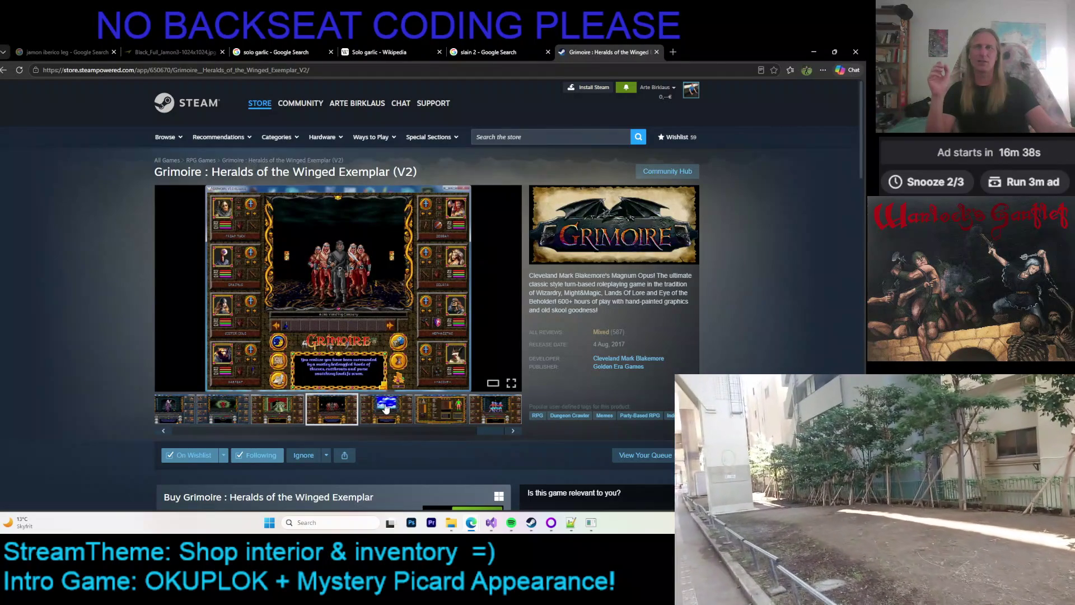
{"action": "left_click", "coordinate": [386, 409]}
{"action": "left_click", "coordinate": [322, 280]}
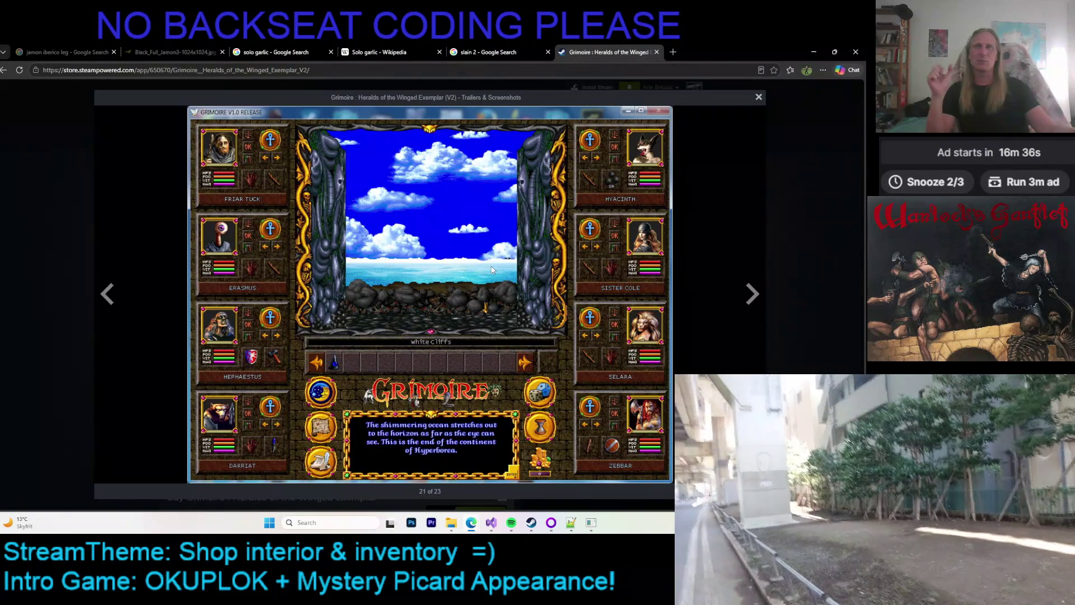
{"action": "left_click", "coordinate": [756, 296]}
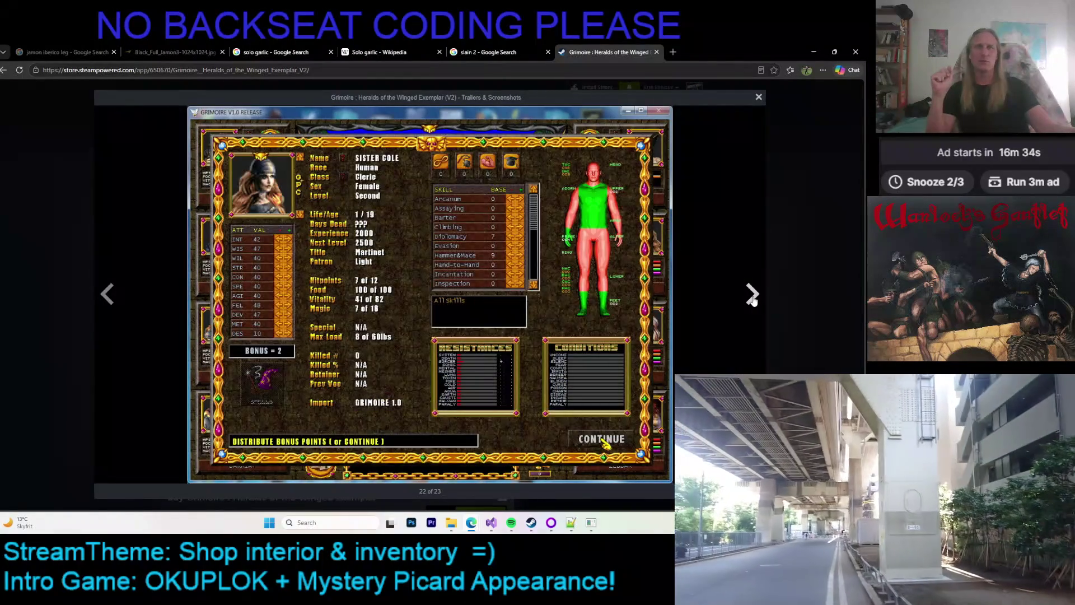
{"action": "left_click", "coordinate": [752, 295]}
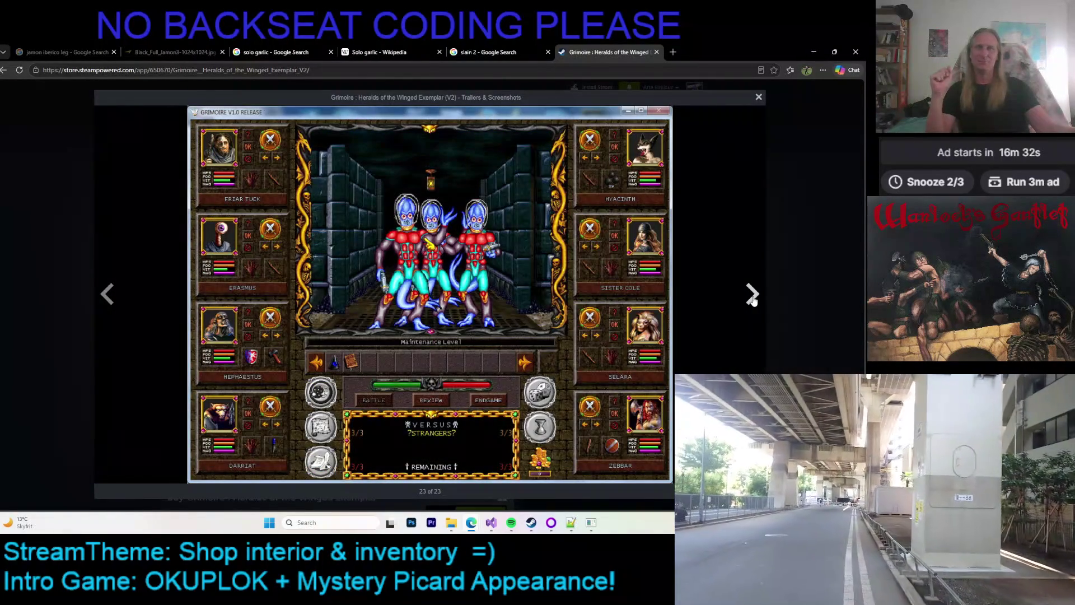
{"action": "left_click", "coordinate": [752, 295]}
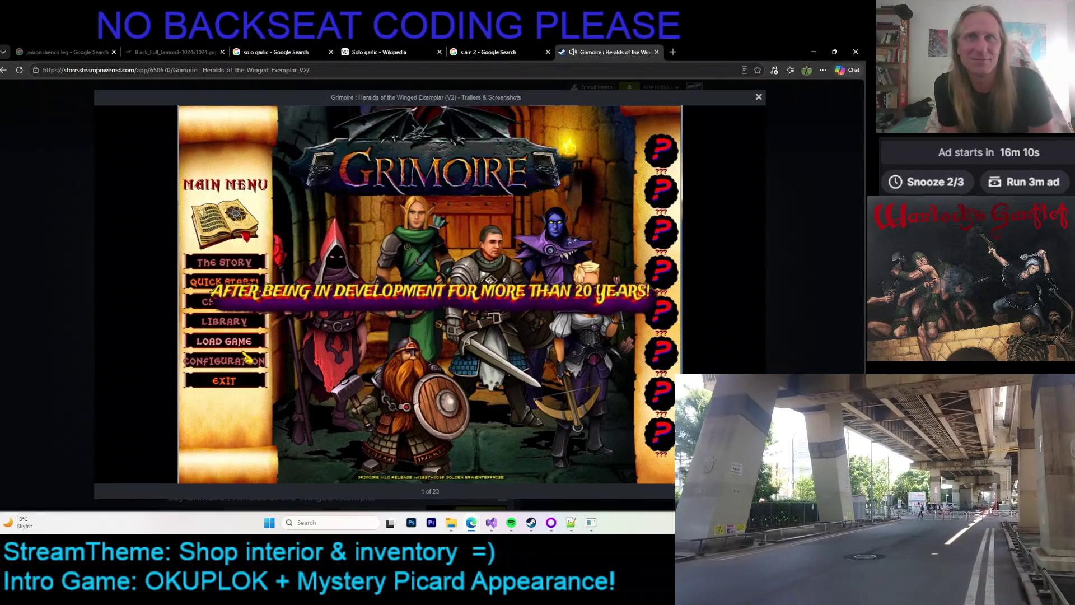
Step: Let the Grimoire trailer play to 2:02, then close the Trailers & Screenshots viewer
{"action": "mouse_move", "coordinate": [724, 290]}
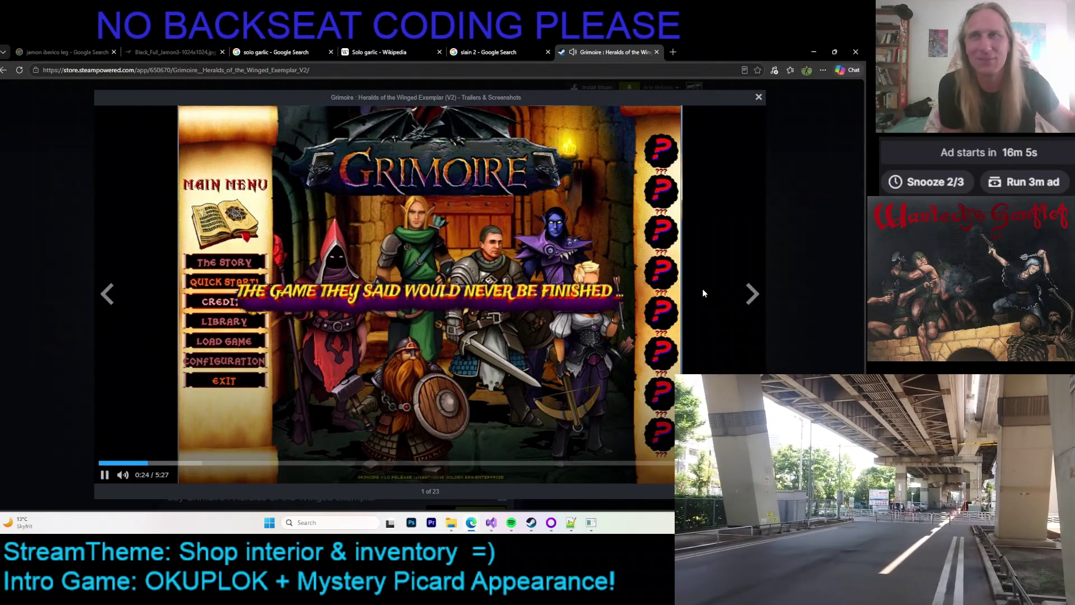
{"action": "mouse_move", "coordinate": [431, 382]}
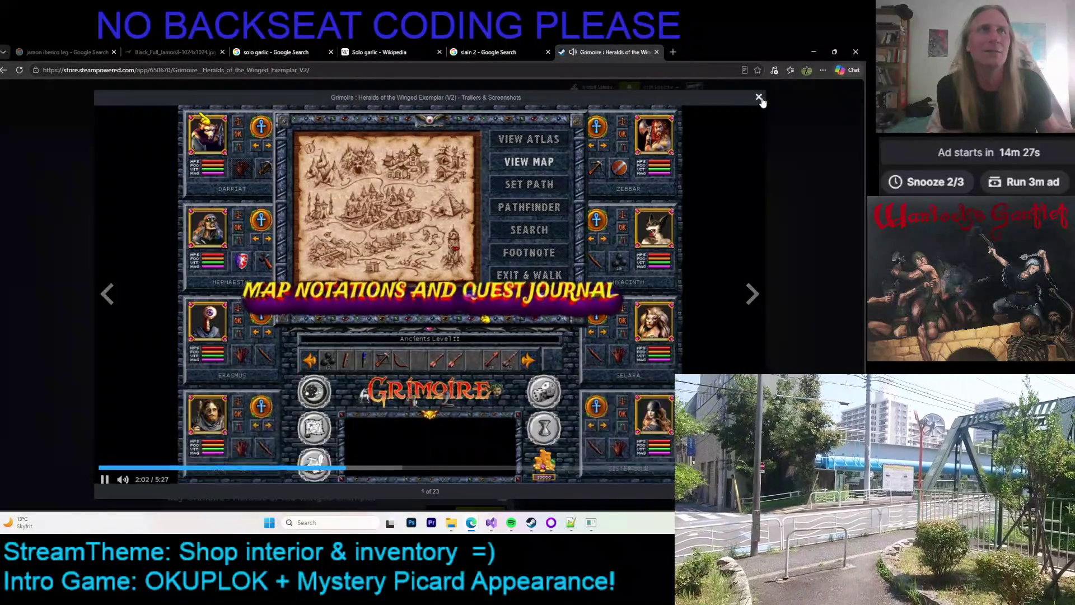
{"action": "left_click", "coordinate": [758, 98]}
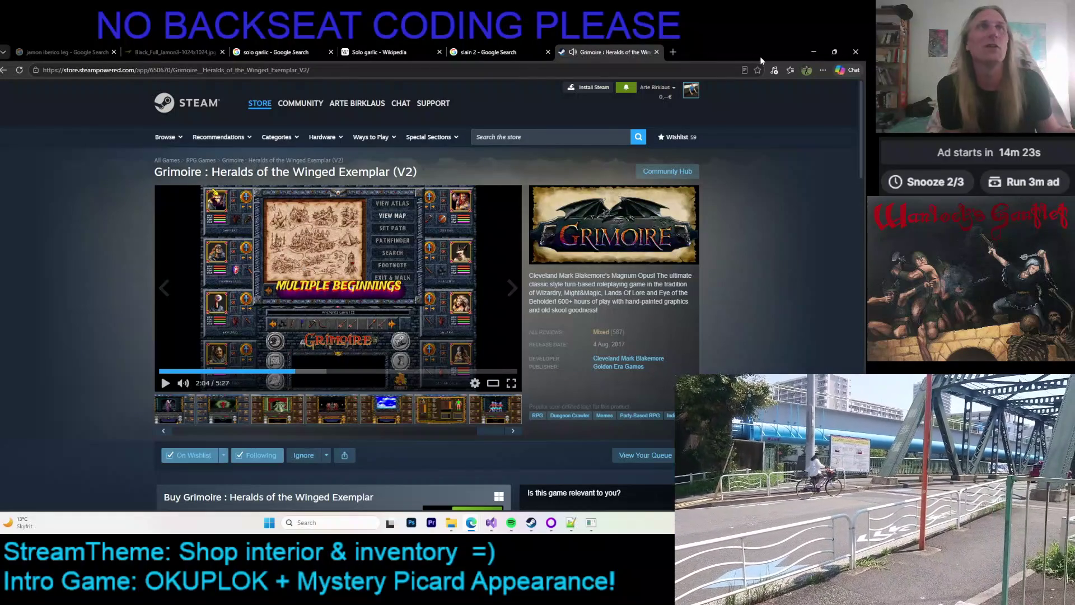
Step: Minimize the Steam store window and switch back to the OKUPLOK paint game window
{"action": "left_click", "coordinate": [813, 52]}
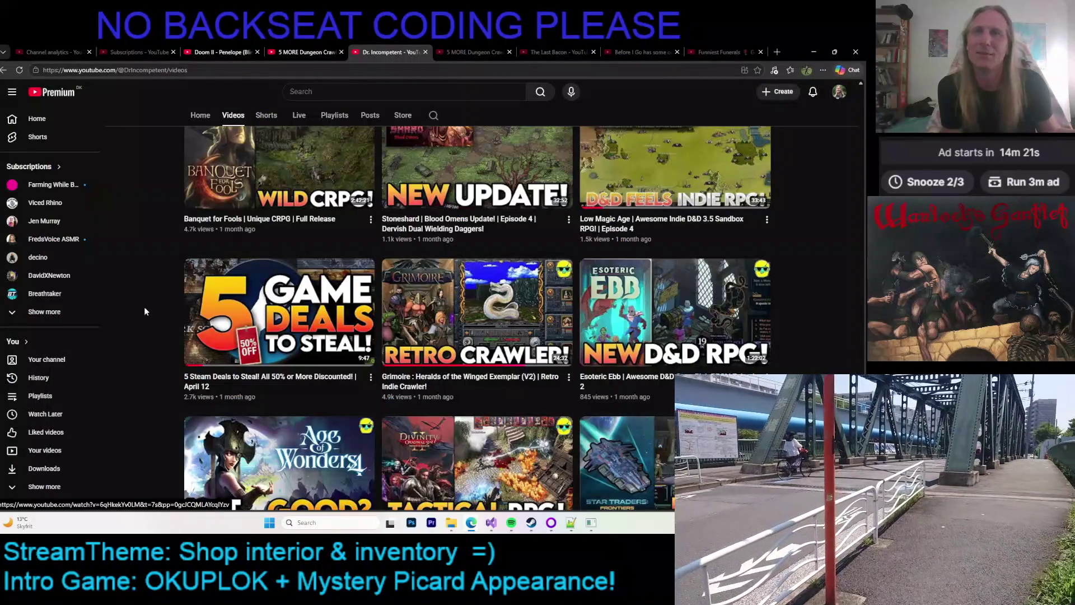
{"action": "scroll", "coordinate": [154, 312], "scroll_direction": "up", "scroll_amount": 5}
{"action": "key", "text": "alt+Tab"}
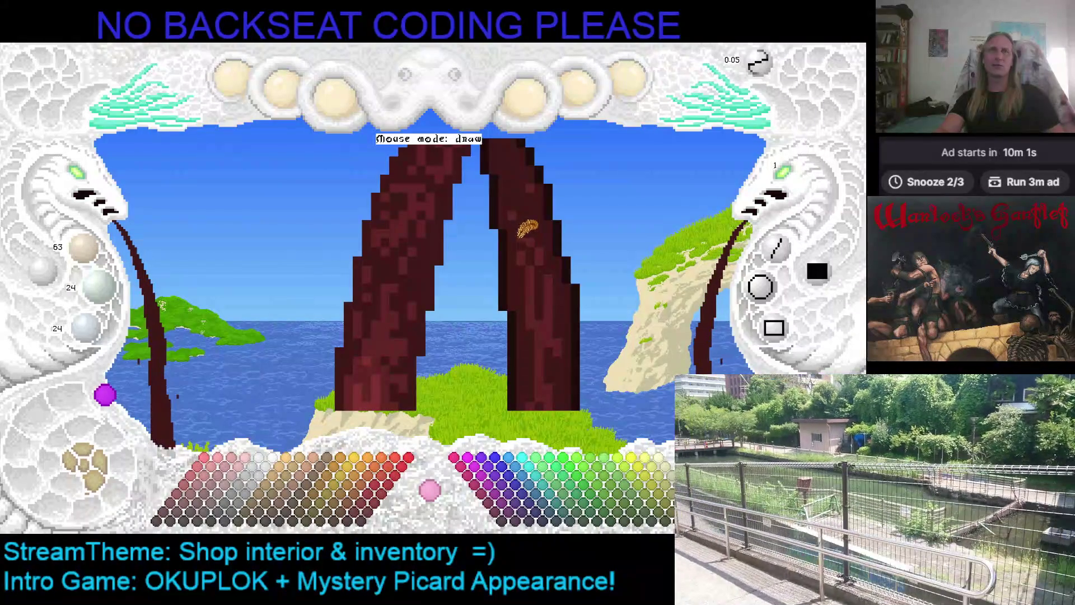
Step: Save the pixel scene with Ctrl+S
{"action": "key", "text": "ctrl+s"}
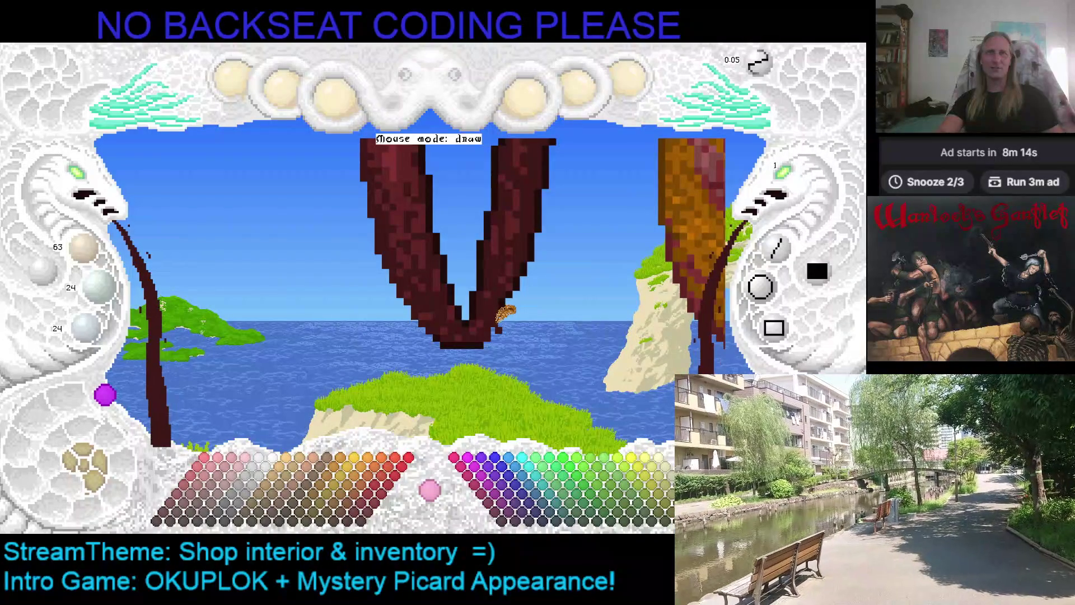
Step: Shrink the brush to size 31, touch up the maroon V and brown column, and save
{"action": "scroll", "coordinate": [502, 297], "scroll_direction": "down", "scroll_amount": 1}
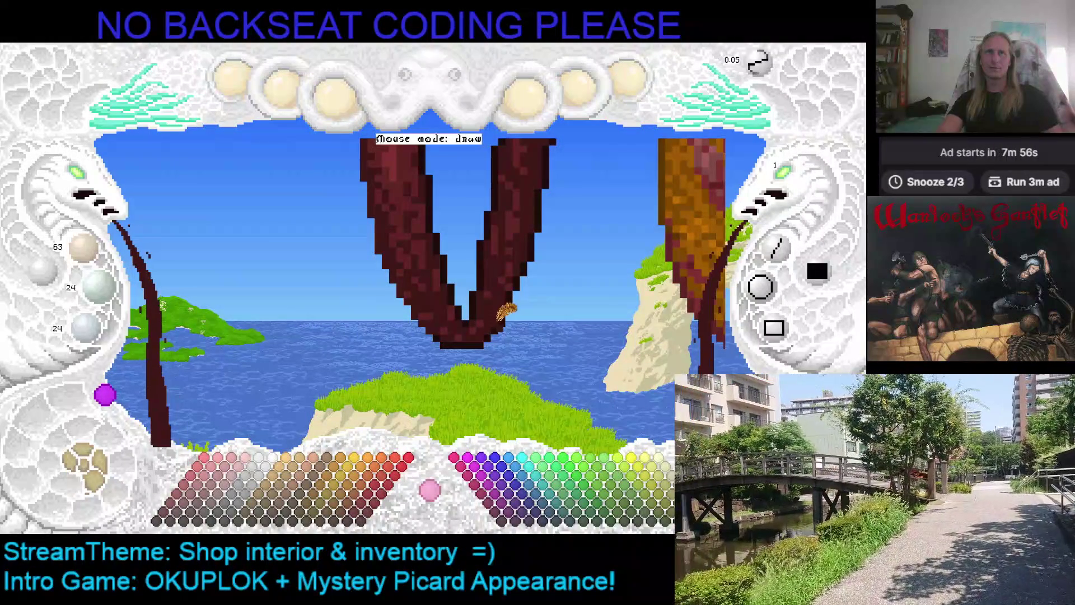
{"action": "key", "text": "ctrl+s"}
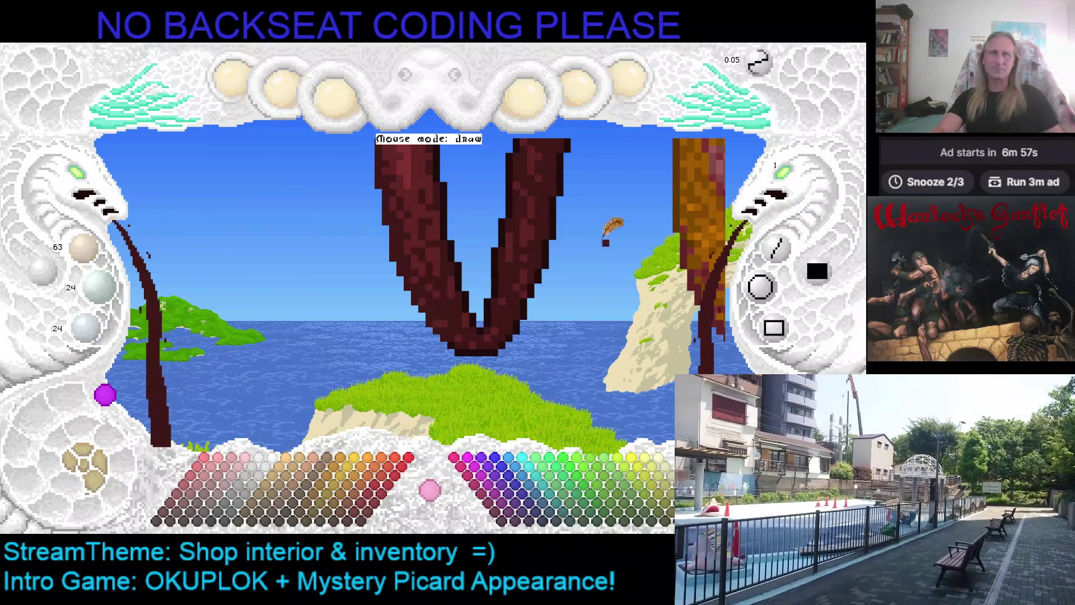
Step: Warp the dark red strip with the mouse wheel into a tall closed oval ring beside the ham
{"action": "scroll", "coordinate": [588, 280], "scroll_direction": "right", "scroll_amount": 1}
{"action": "scroll", "coordinate": [442, 246], "scroll_direction": "right", "scroll_amount": 5}
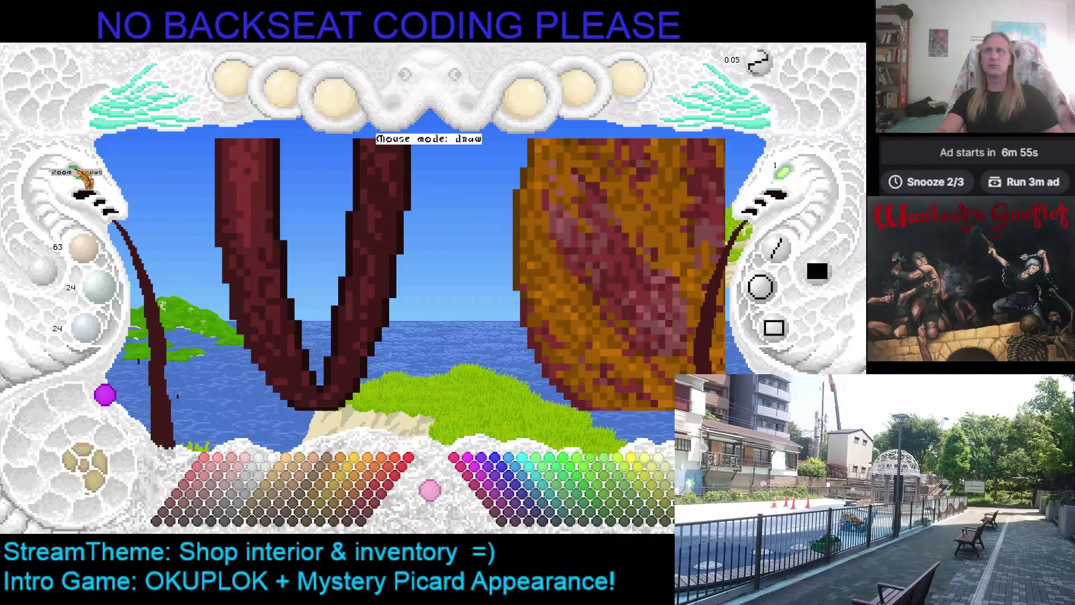
{"action": "scroll", "coordinate": [535, 389], "scroll_direction": "left", "scroll_amount": 5}
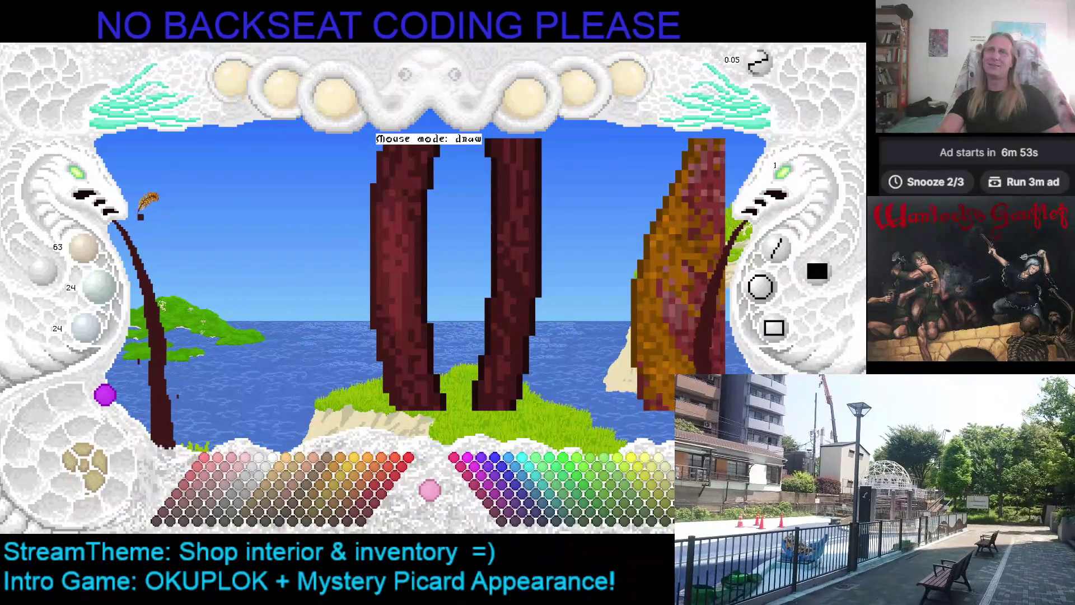
{"action": "scroll", "coordinate": [485, 287], "scroll_direction": "down", "scroll_amount": 5}
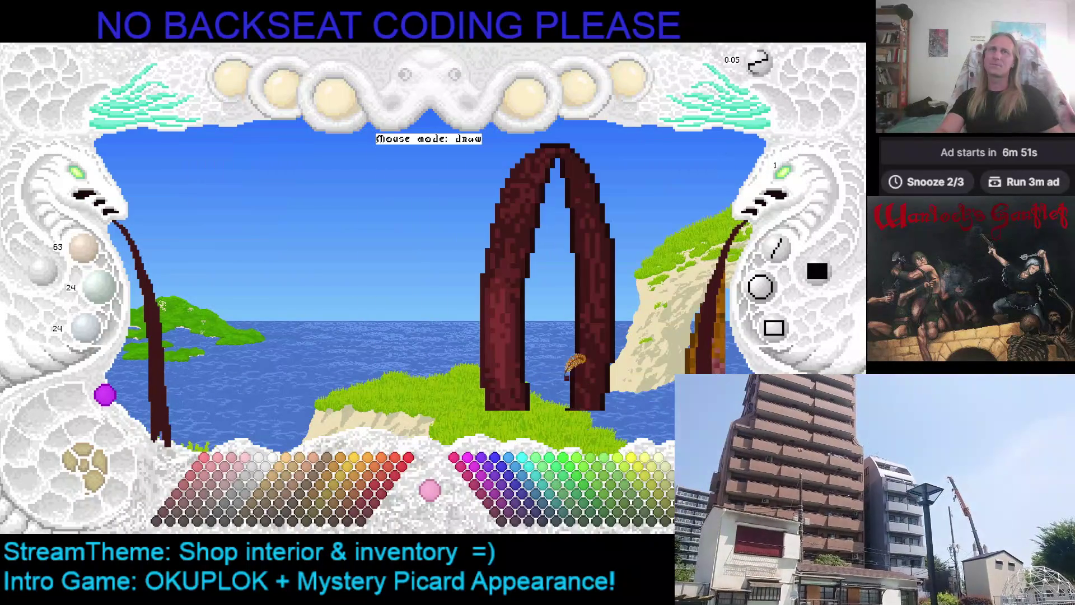
{"action": "scroll", "coordinate": [477, 298], "scroll_direction": "down", "scroll_amount": 5}
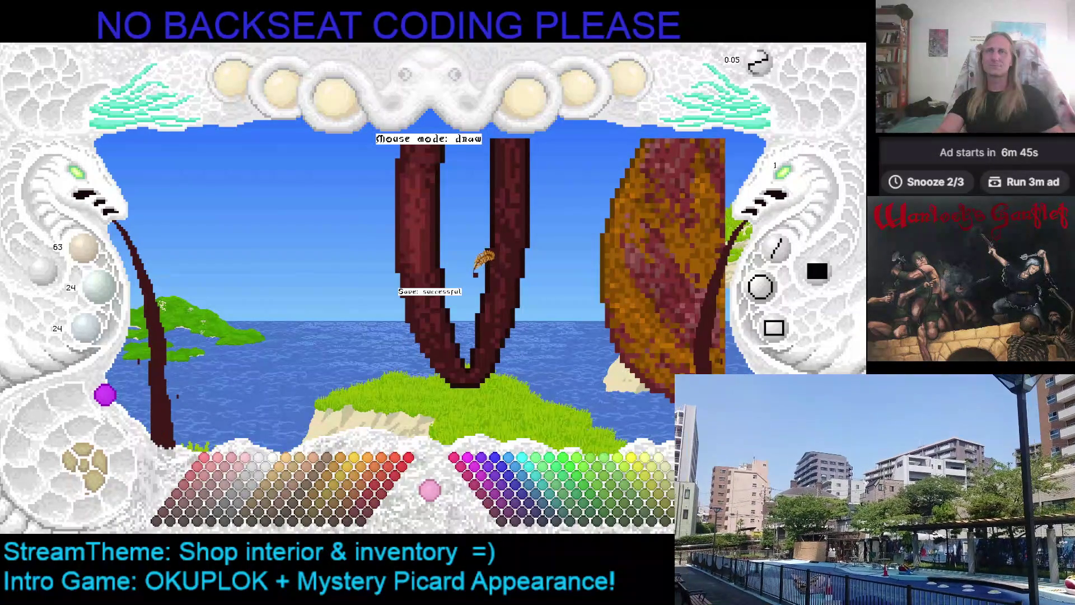
{"action": "scroll", "coordinate": [532, 297], "scroll_direction": "up", "scroll_amount": 3}
{"action": "scroll", "coordinate": [532, 315], "scroll_direction": "down", "scroll_amount": 3}
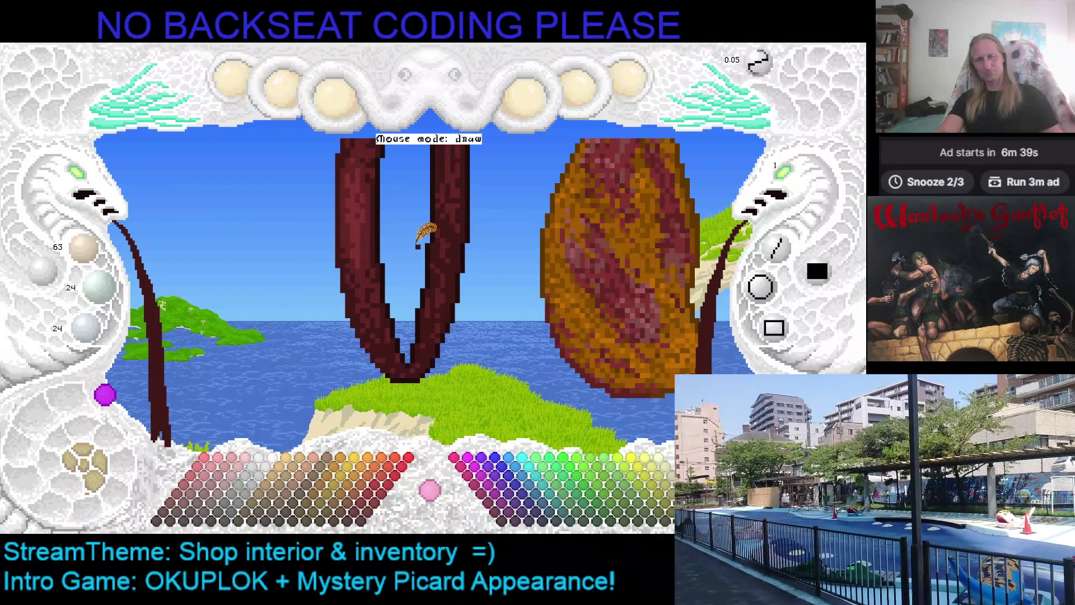
{"action": "scroll", "coordinate": [441, 190], "scroll_direction": "down", "scroll_amount": 3}
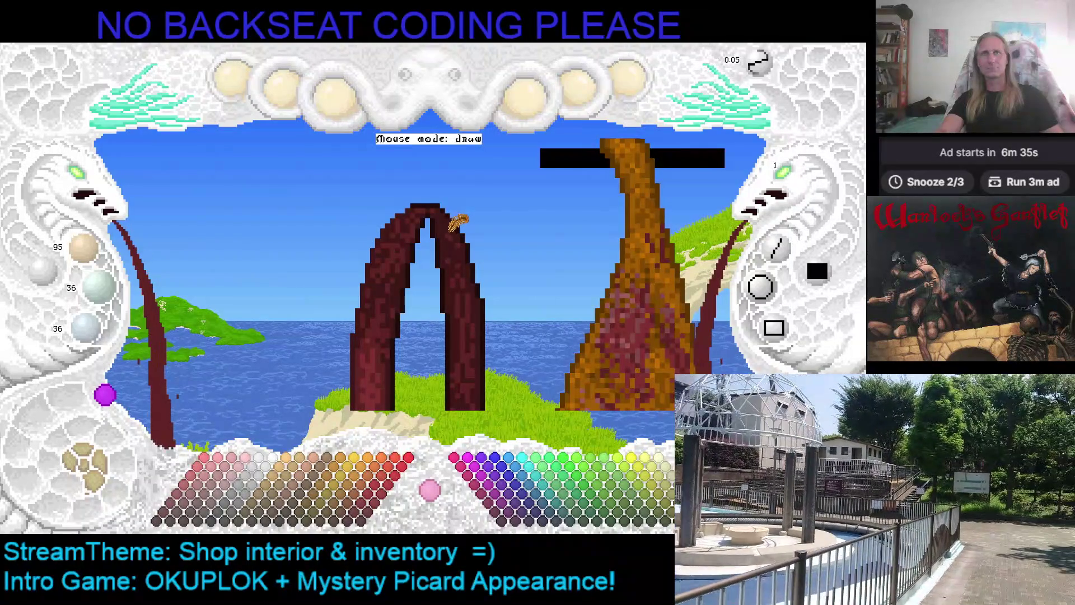
{"action": "scroll", "coordinate": [507, 249], "scroll_direction": "down", "scroll_amount": 2}
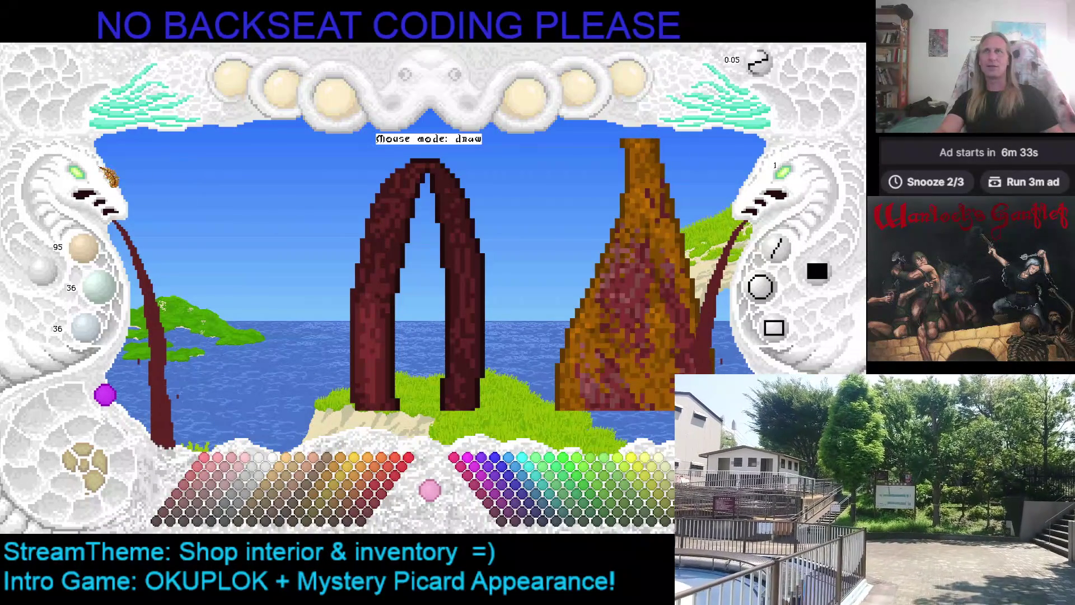
{"action": "scroll", "coordinate": [224, 190], "scroll_direction": "down", "scroll_amount": 4}
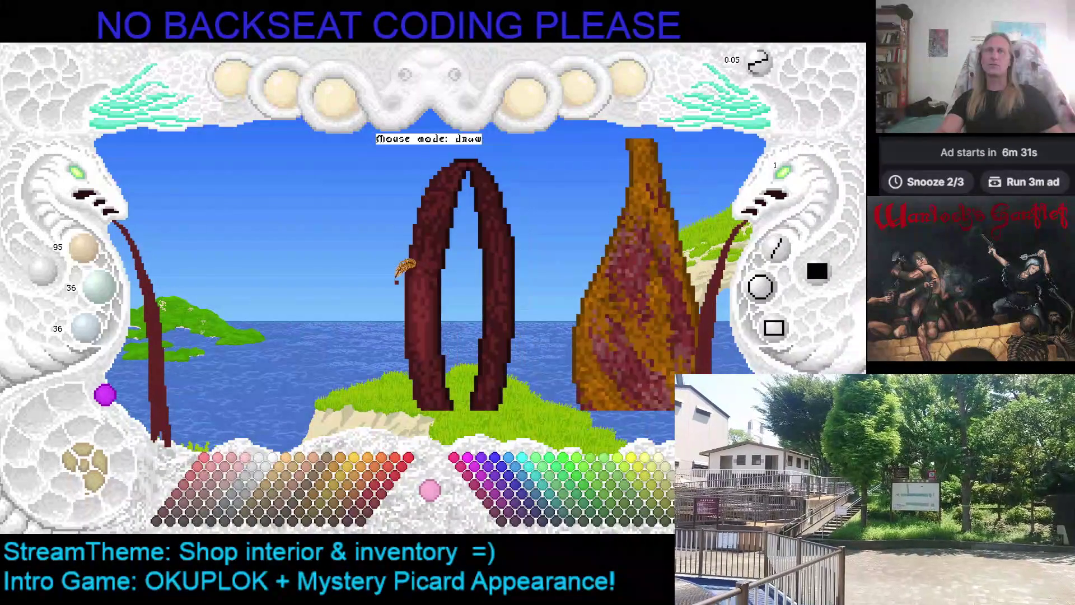
{"action": "scroll", "coordinate": [397, 280], "scroll_direction": "down", "scroll_amount": 2}
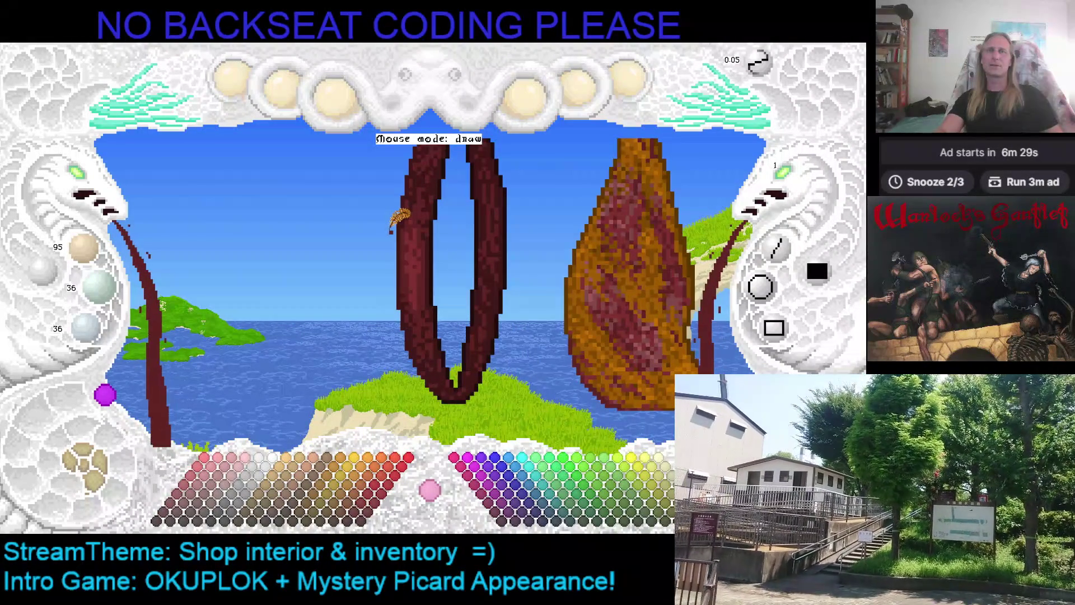
{"action": "scroll", "coordinate": [390, 224], "scroll_direction": "down", "scroll_amount": 4}
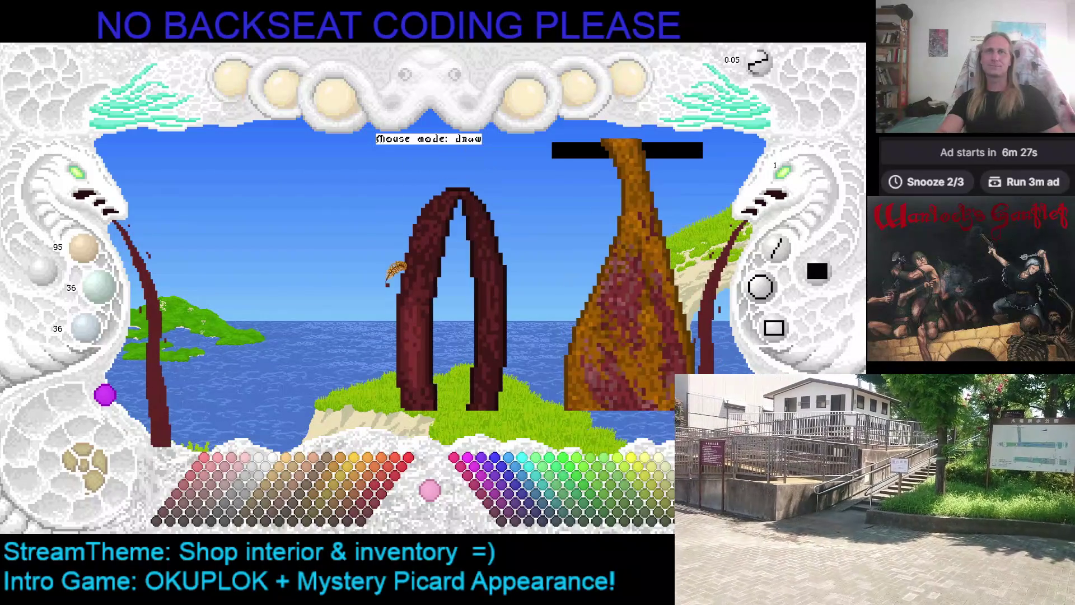
{"action": "scroll", "coordinate": [303, 236], "scroll_direction": "down", "scroll_amount": 3}
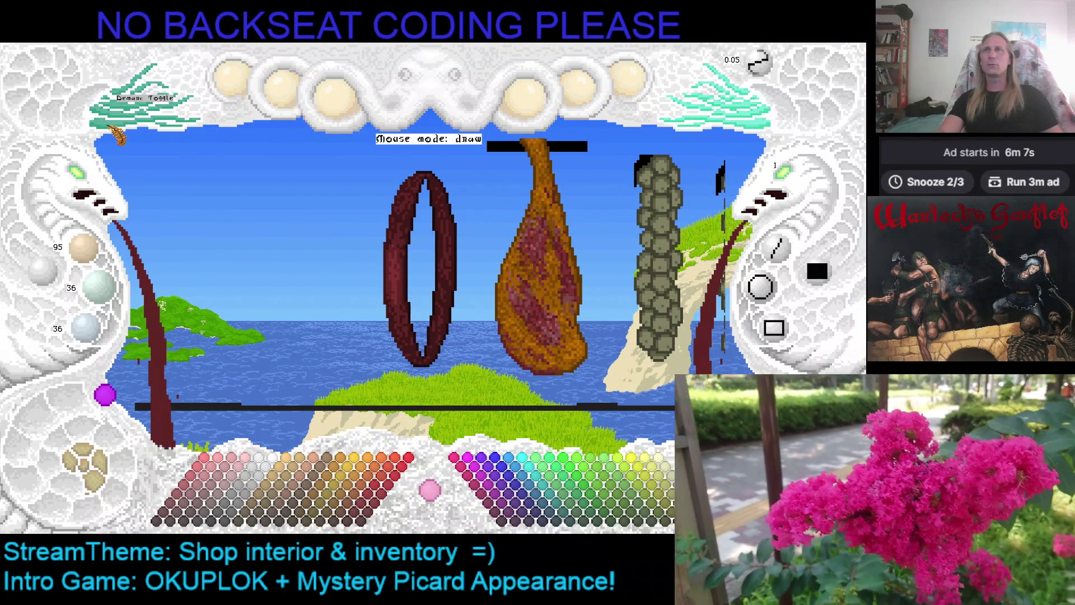
Step: Mark a rectangle around the sausage ring and copy it as a snippet
{"action": "key", "text": "d"}
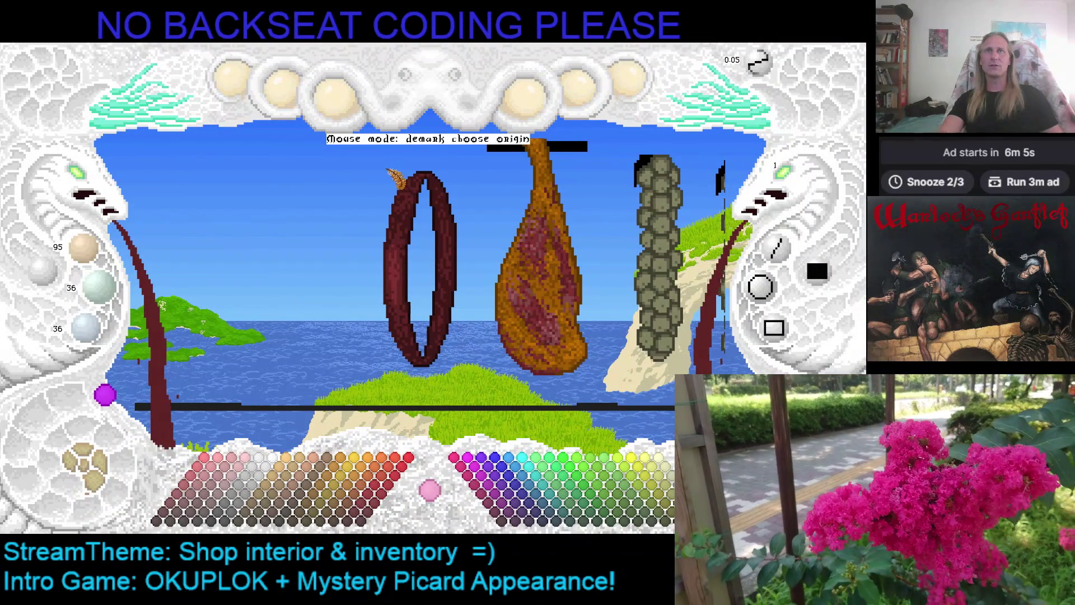
{"action": "left_click", "coordinate": [388, 169]}
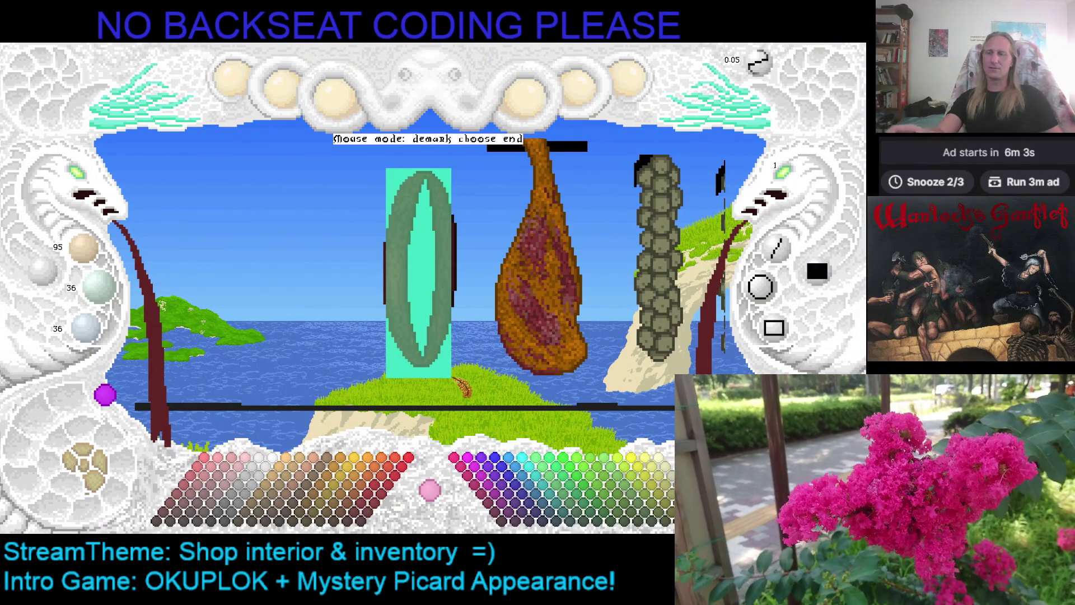
{"action": "left_click", "coordinate": [456, 379]}
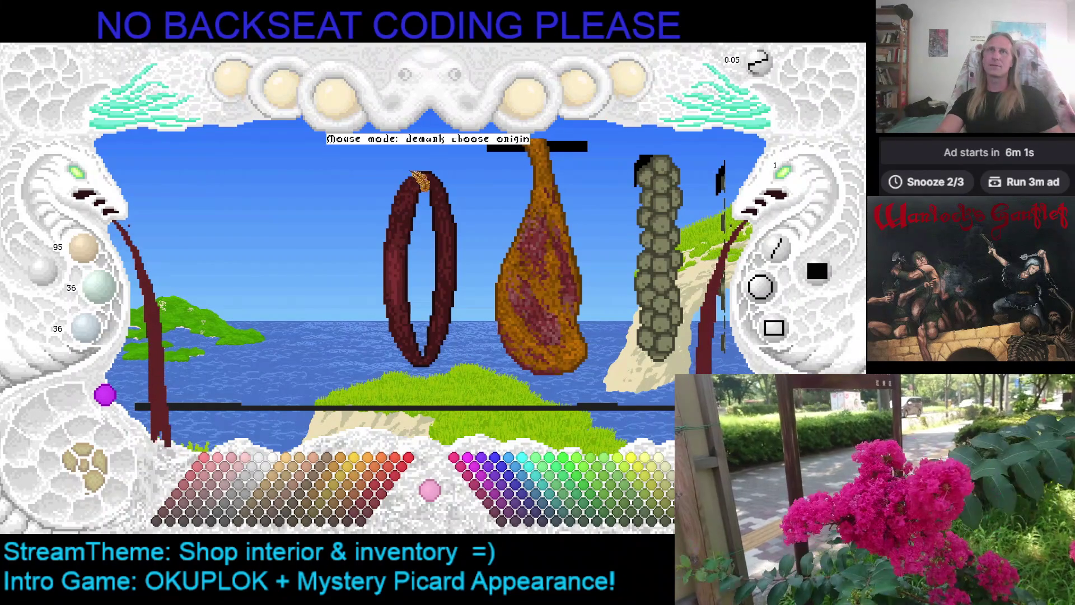
{"action": "left_click", "coordinate": [381, 171]}
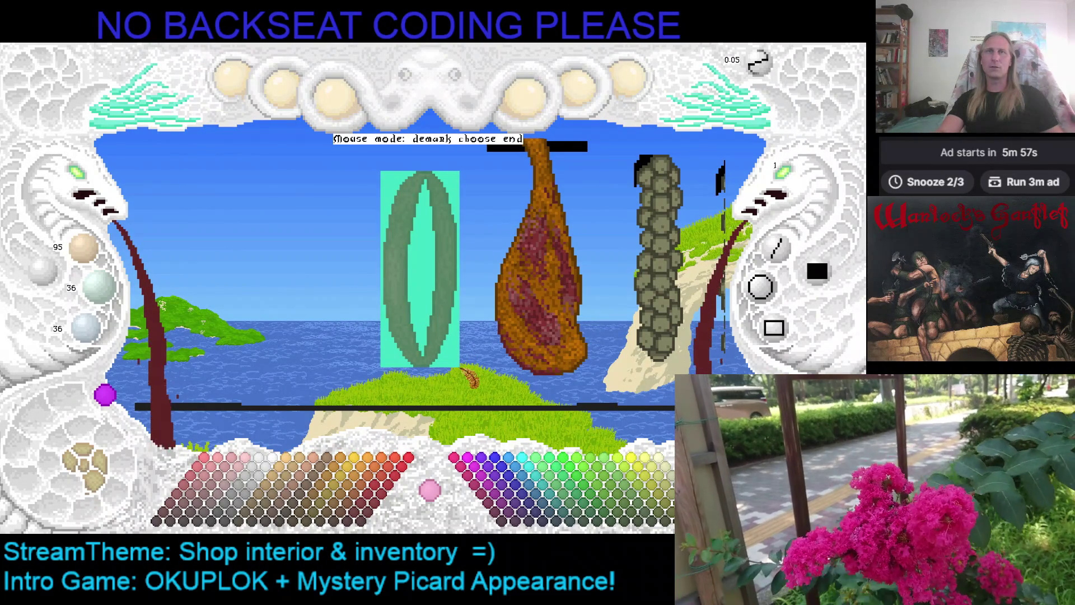
{"action": "left_click", "coordinate": [459, 367]}
{"action": "key", "text": "r"}
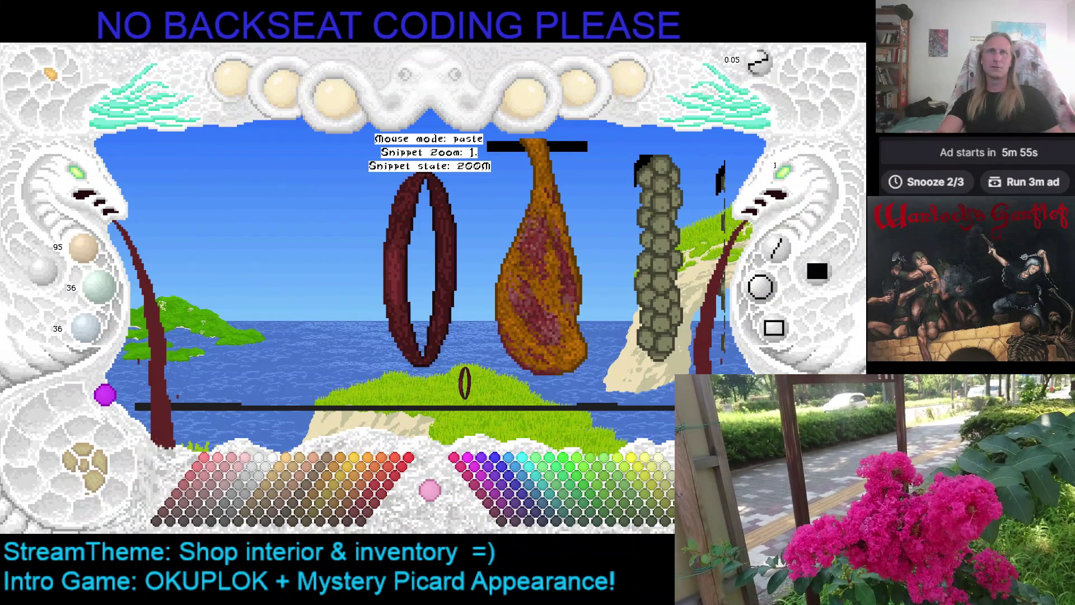
Step: Pan and zoom the canvas to the ShopInterior scene with the oven and hanging ham
{"action": "left_click_drag", "start_coordinate": [358, 233], "coordinate": [391, 250]}
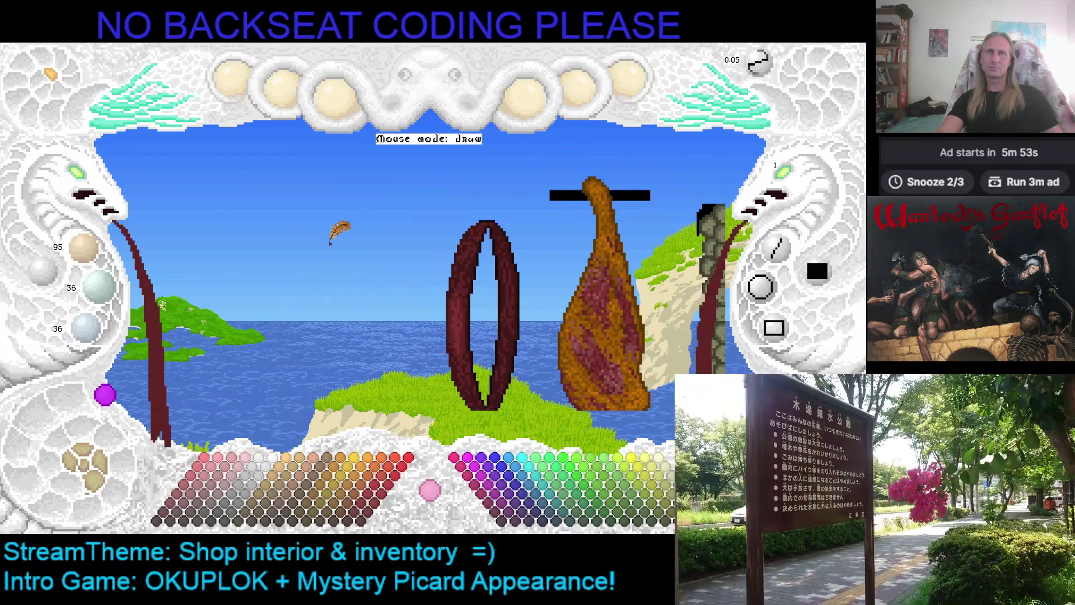
{"action": "scroll", "coordinate": [95, 179], "scroll_direction": "down", "scroll_amount": 2}
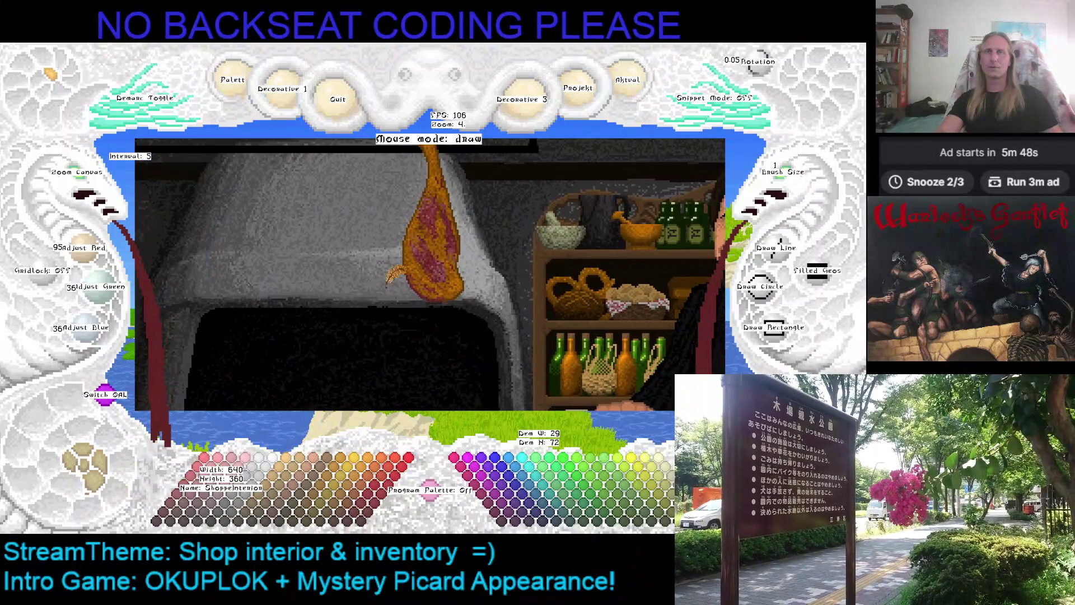
{"action": "left_click_drag", "start_coordinate": [393, 276], "coordinate": [480, 325]}
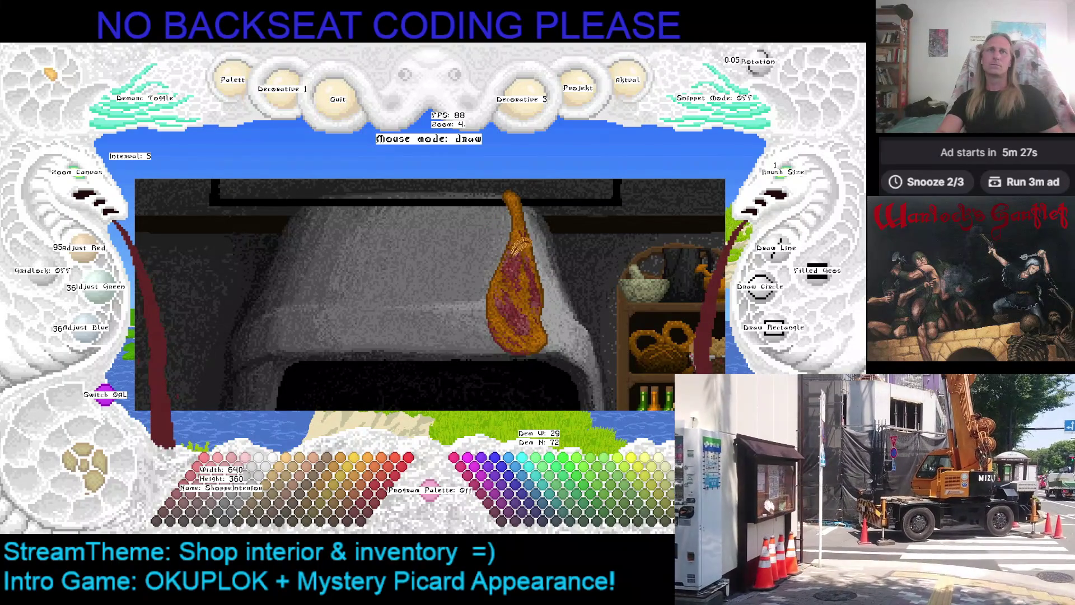
Step: Paste the sausage ring at snippet zoom 4 just right of the ham
{"action": "key", "text": "ctrl+v"}
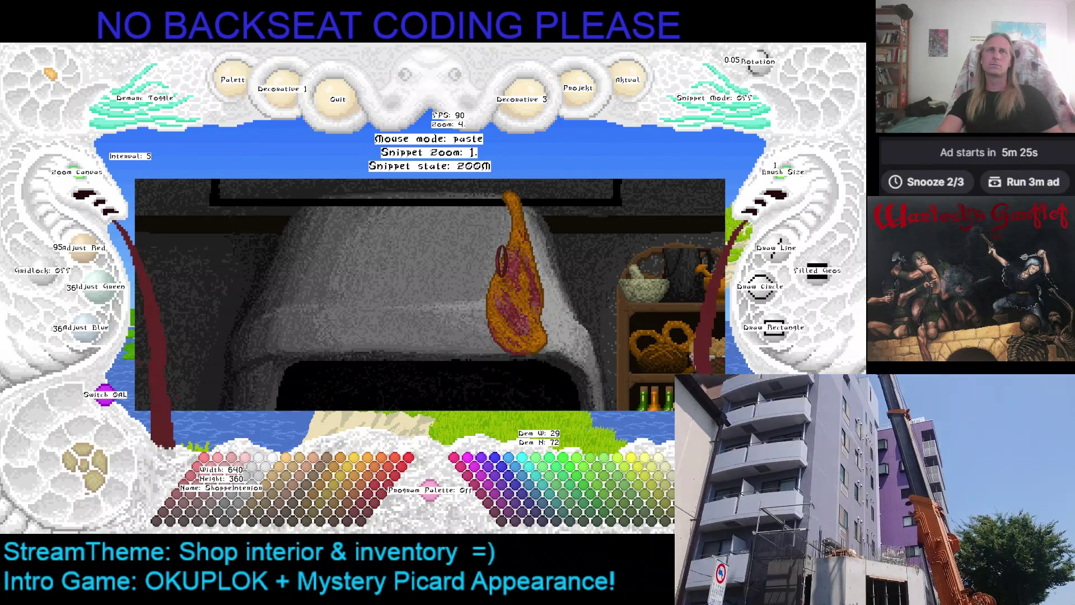
{"action": "scroll", "coordinate": [498, 237], "scroll_direction": "up", "scroll_amount": 3}
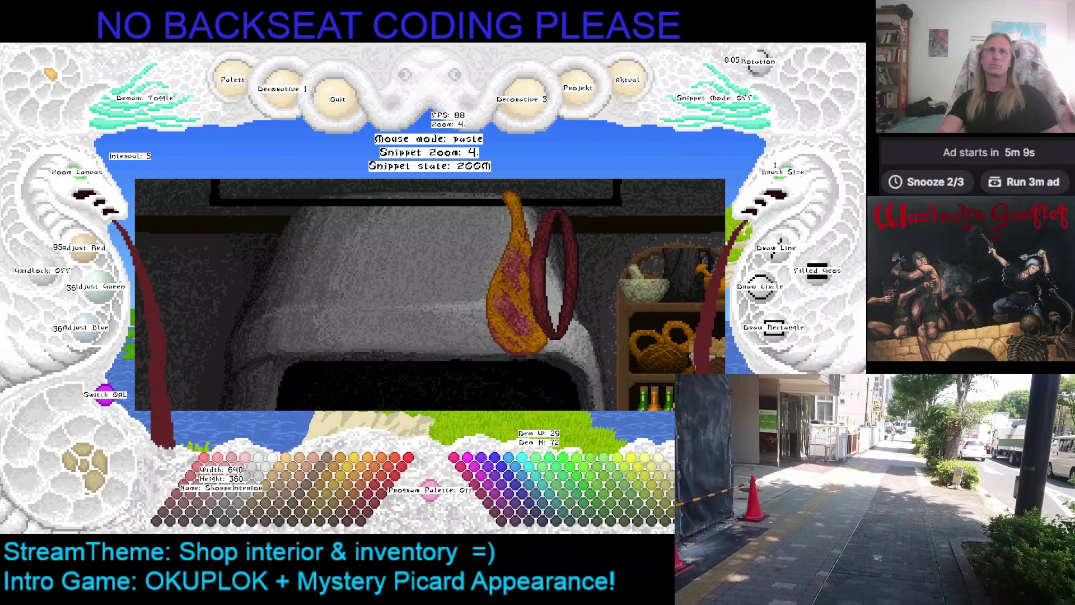
{"action": "left_click", "coordinate": [554, 275]}
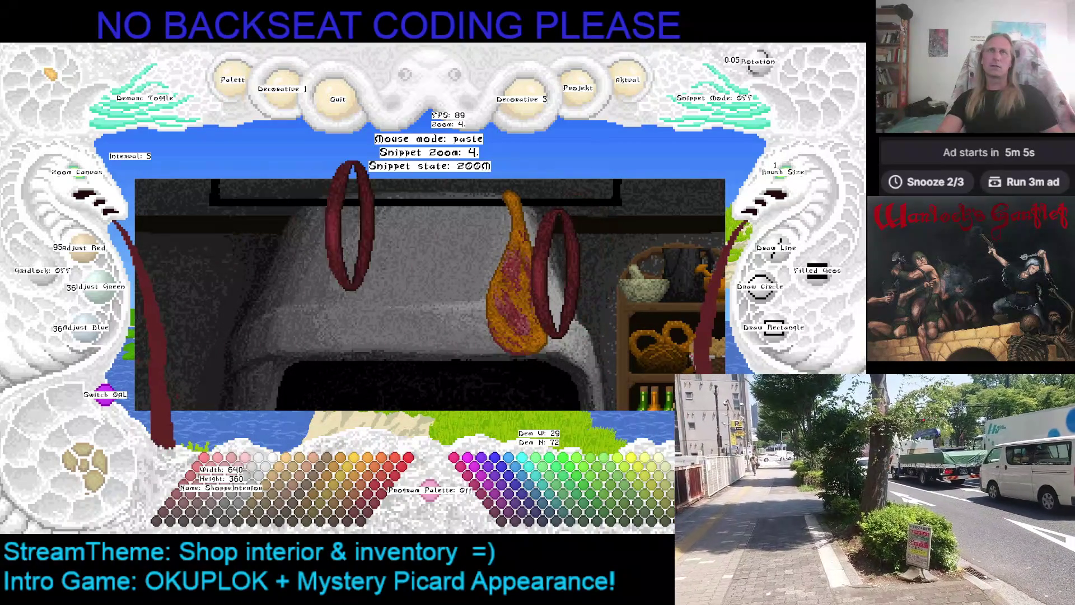
Step: Stamp mirrored and rotated ring copies into a cluster left of the ham, then exit paste mode
{"action": "key", "text": "r"}
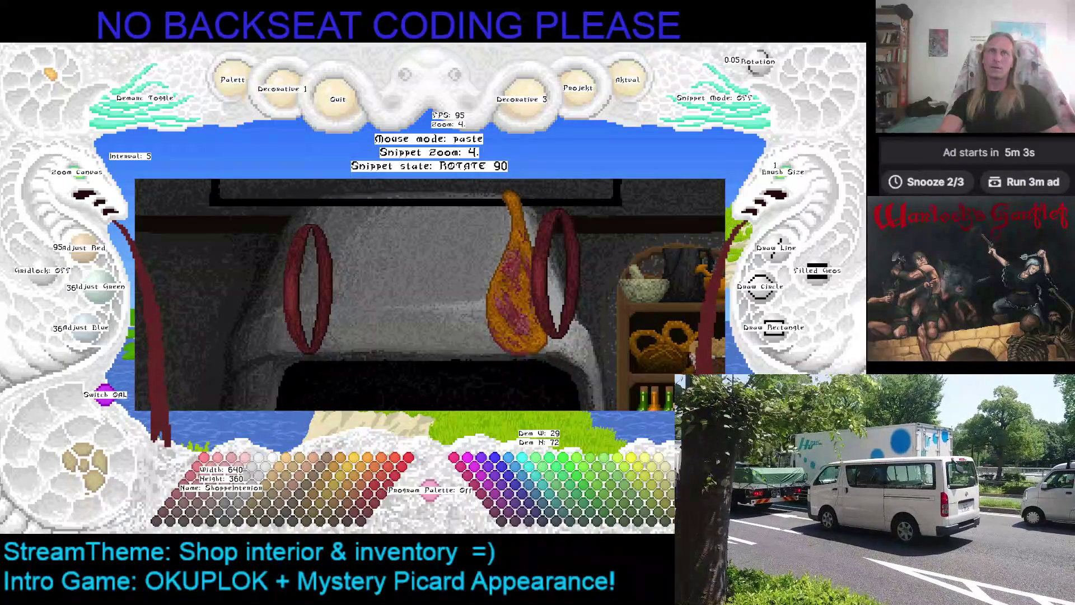
{"action": "key", "text": "w"}
{"action": "key", "text": "r"}
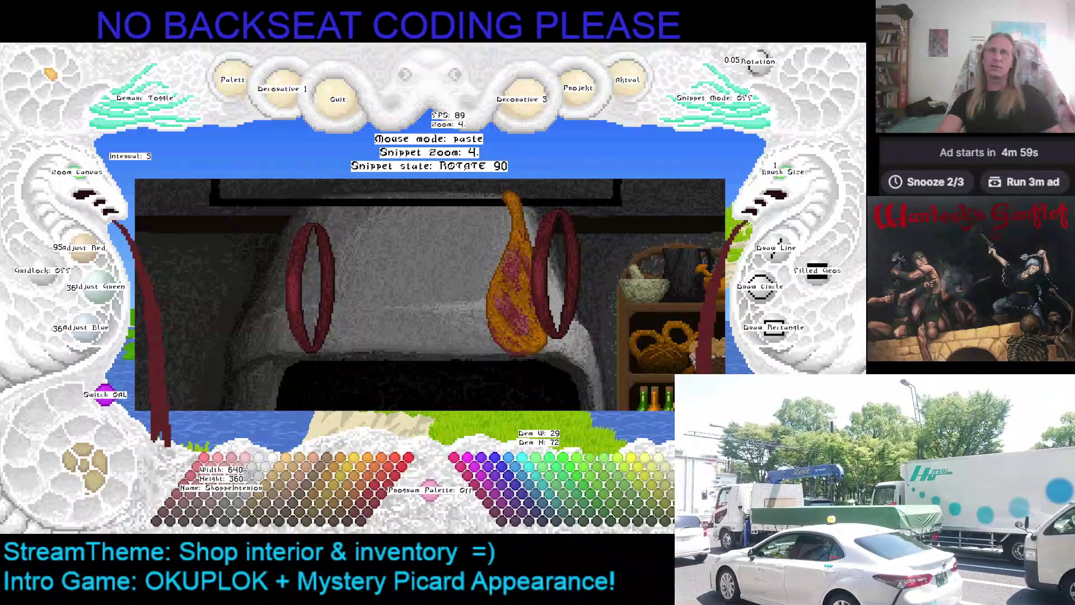
{"action": "key", "text": "m"}
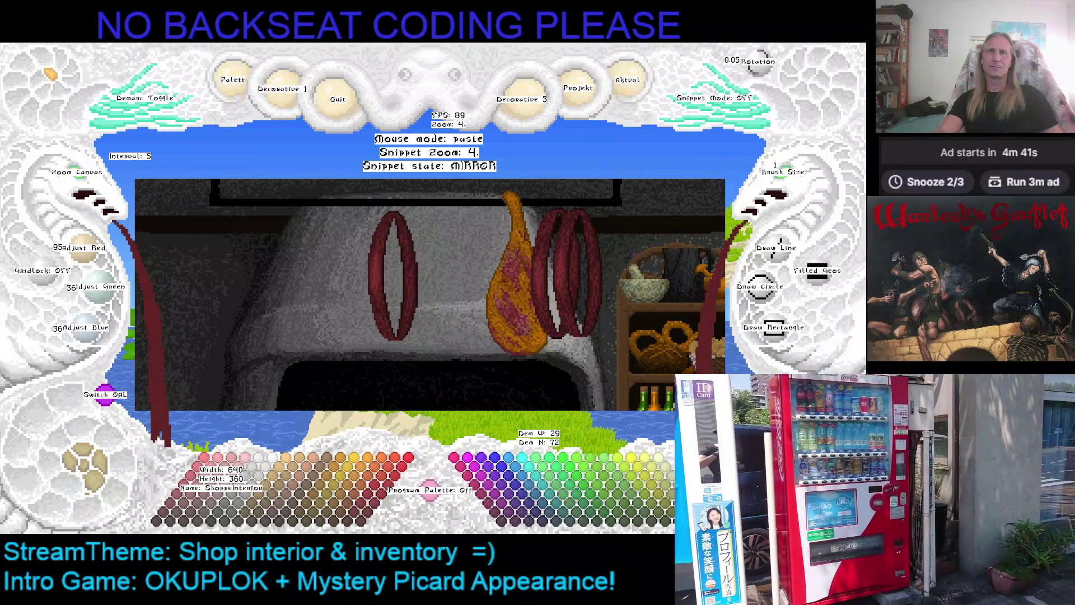
{"action": "left_click_drag", "start_coordinate": [392, 276], "coordinate": [428, 276]}
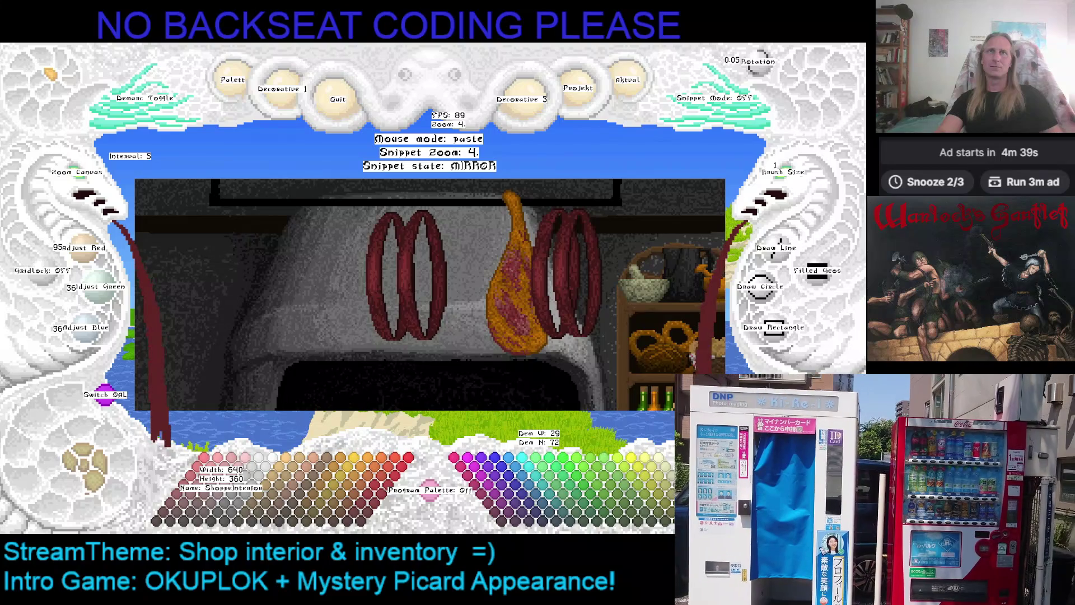
{"action": "key", "text": "r"}
{"action": "key", "text": "r"}
{"action": "key", "text": "r"}
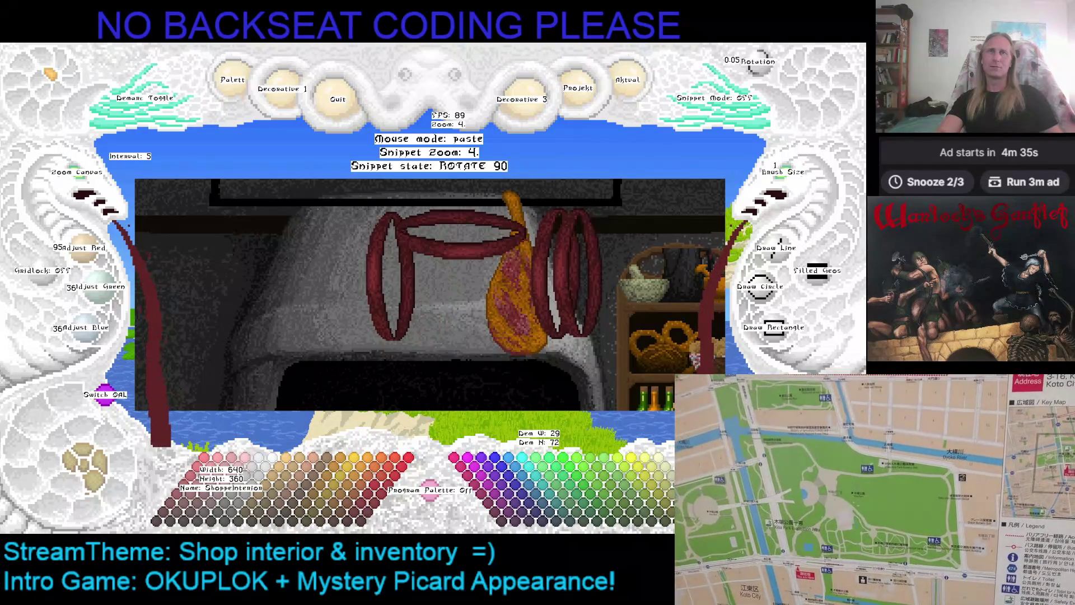
{"action": "mouse_move", "coordinate": [429, 275]}
{"action": "left_mouse_down"}
{"action": "mouse_move", "coordinate": [417, 274]}
{"action": "mouse_move", "coordinate": [465, 277]}
{"action": "left_mouse_up"}
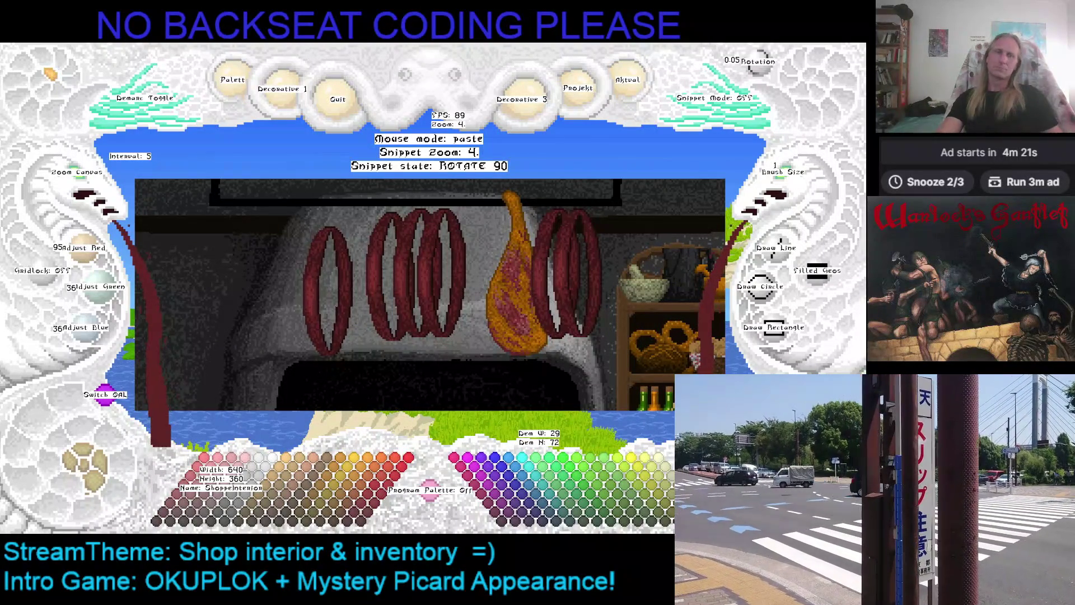
{"action": "key", "text": "Escape"}
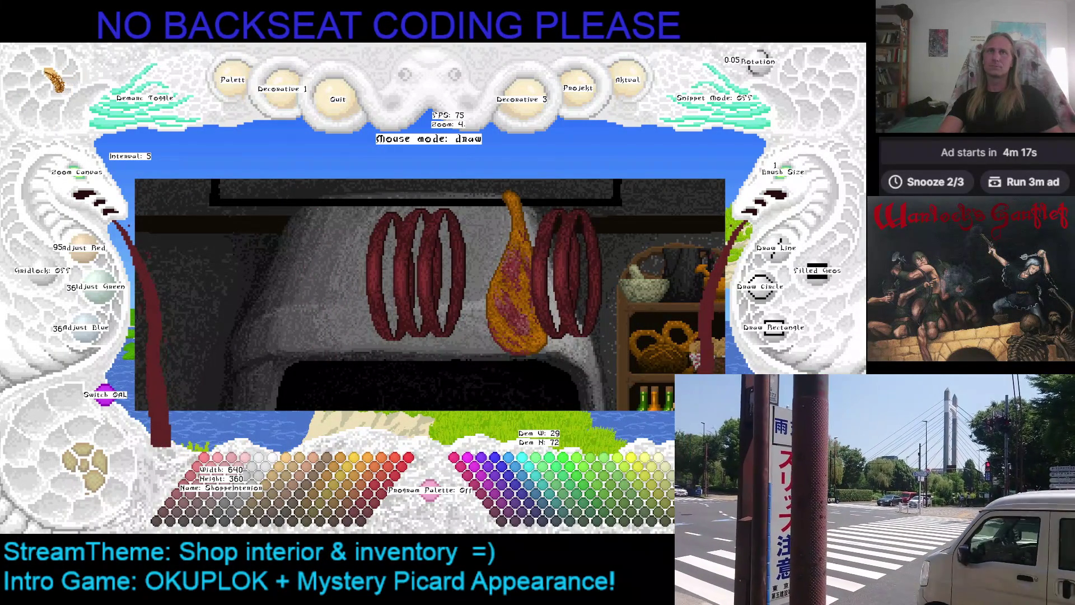
Step: Show the item sprites layer, mark a rectangle around the ham, and copy it
{"action": "scroll", "coordinate": [408, 273], "scroll_direction": "down", "scroll_amount": 10}
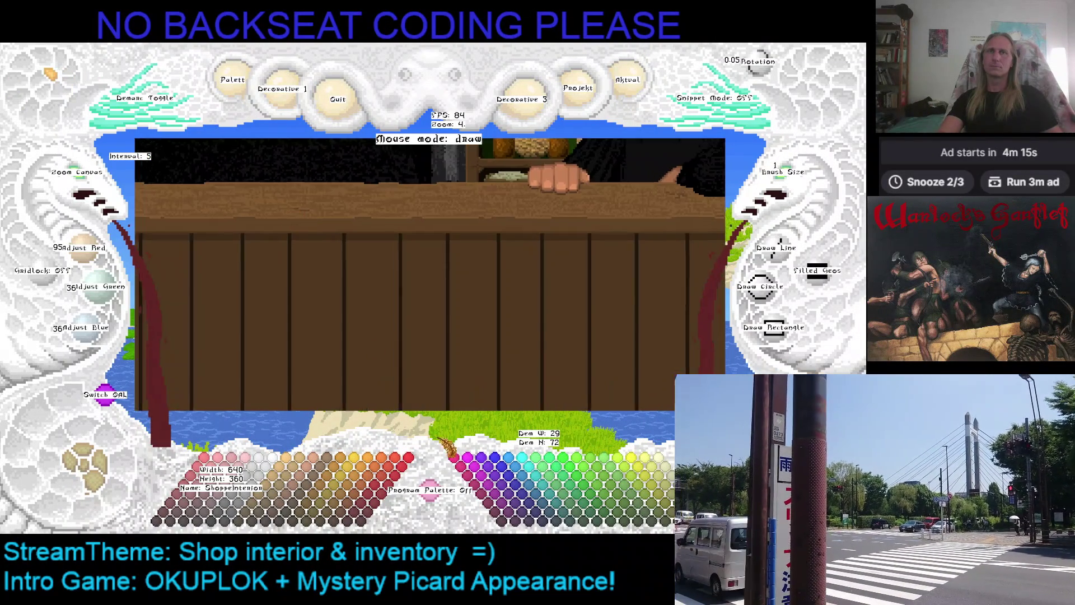
{"action": "scroll", "coordinate": [409, 273], "scroll_direction": "up", "scroll_amount": 3}
{"action": "left_click", "coordinate": [95, 465]}
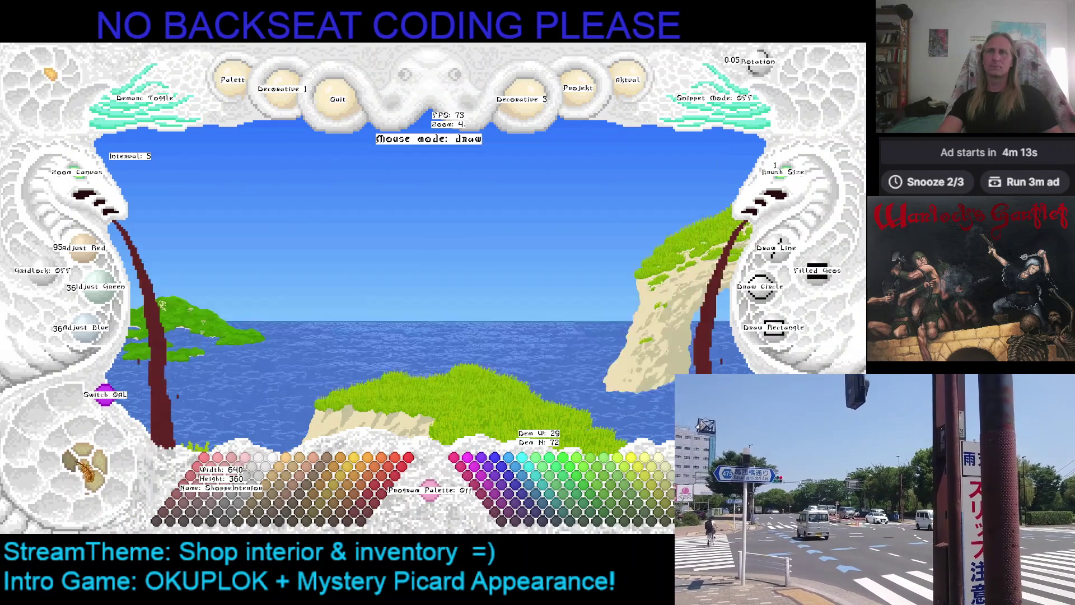
{"action": "left_click", "coordinate": [95, 465]}
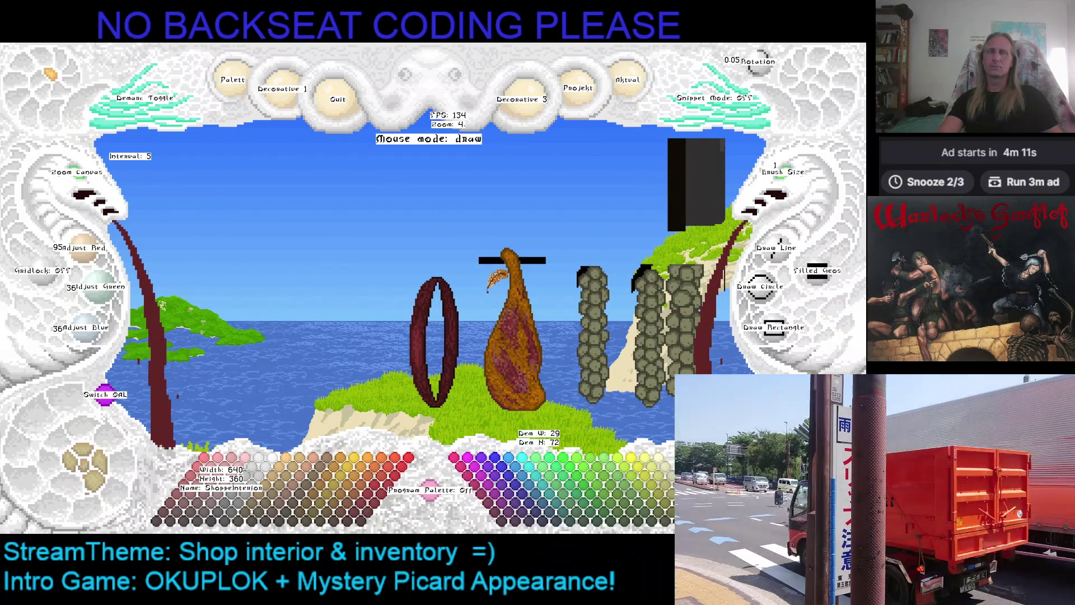
{"action": "left_click", "coordinate": [117, 124]}
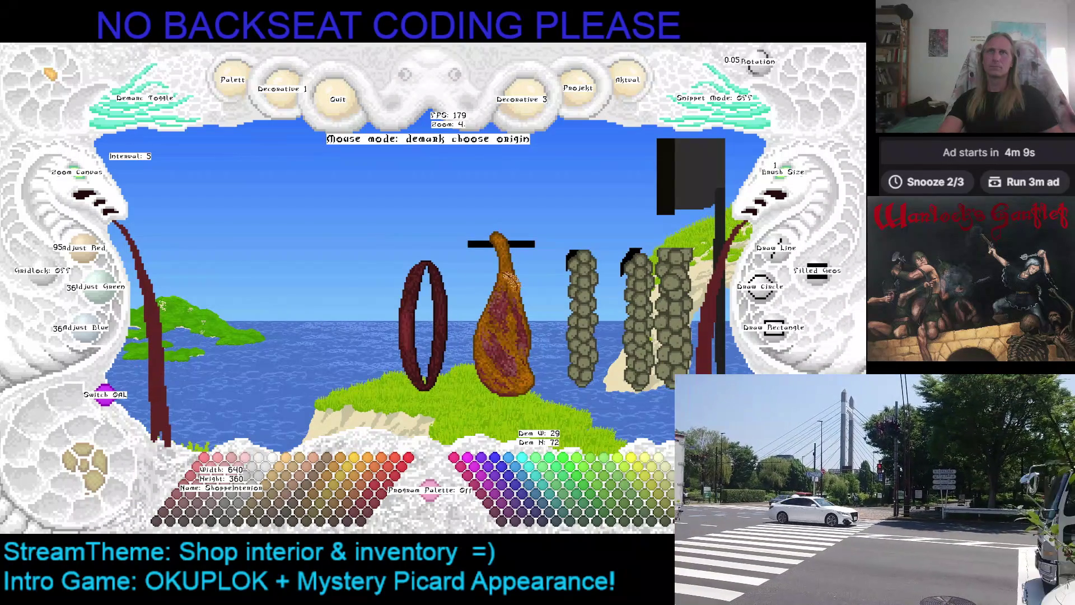
{"action": "left_click", "coordinate": [466, 231]}
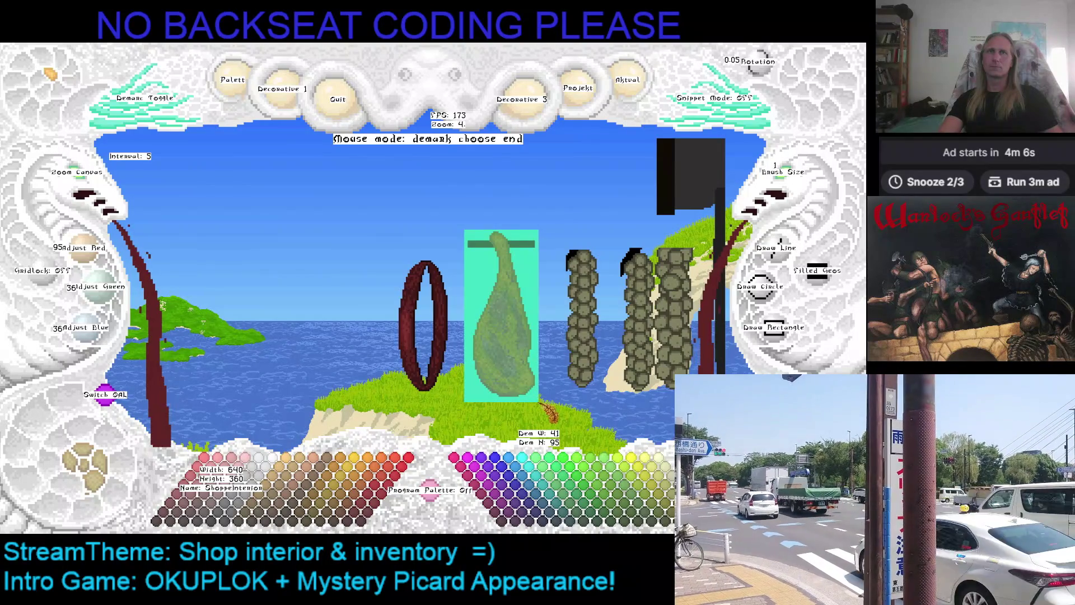
{"action": "left_click", "coordinate": [541, 400]}
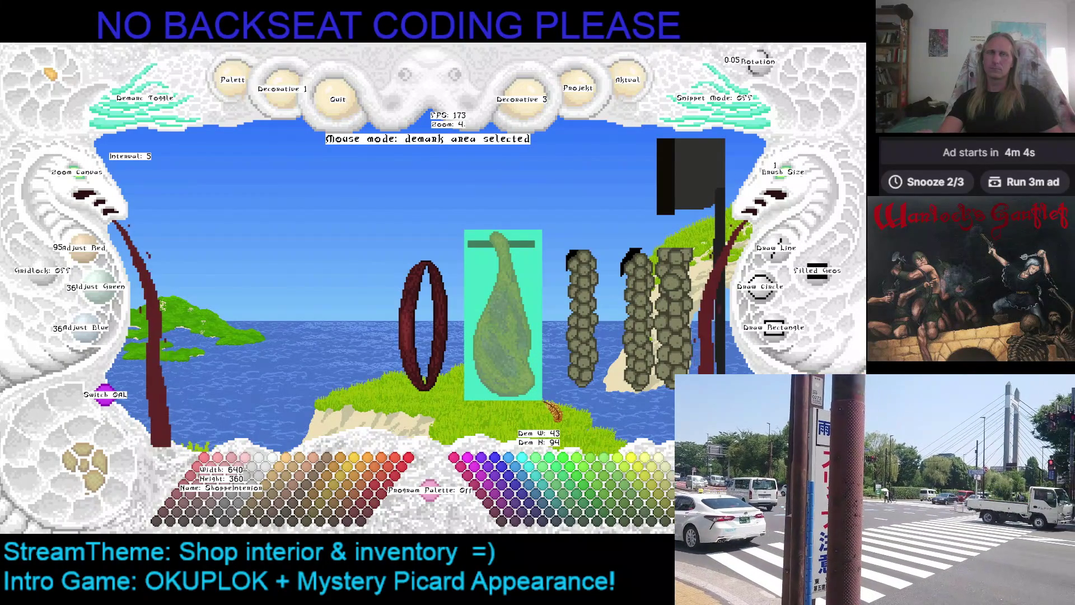
{"action": "key", "text": "ctrl+c"}
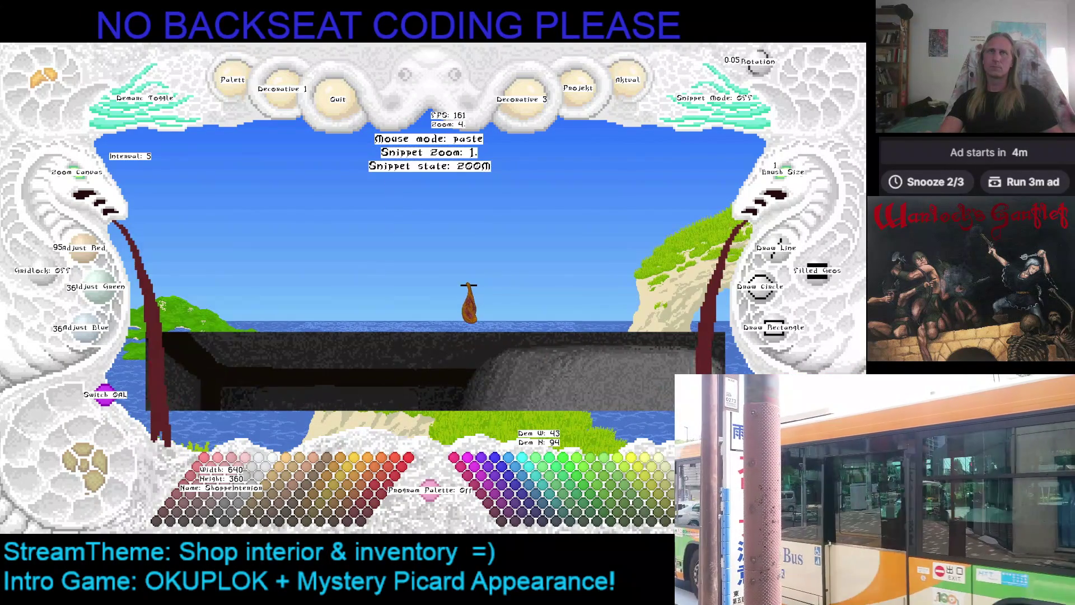
Step: Re-enter paste mode, enlarge the ham snippet to zoom 4, and stamp it into the shop
{"action": "key", "text": "Escape"}
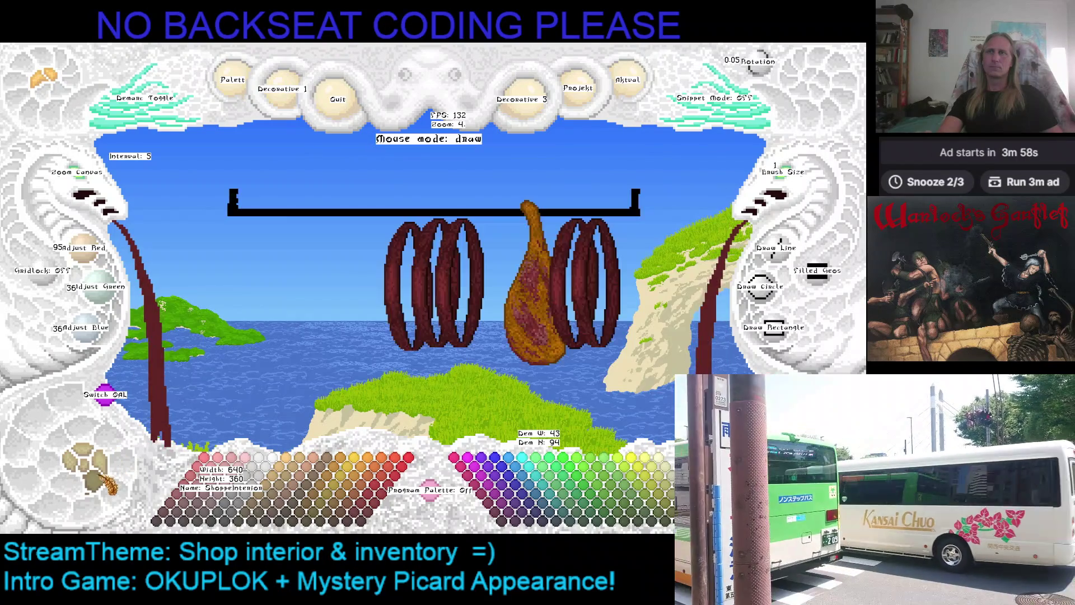
{"action": "key", "text": "ctrl+v"}
{"action": "scroll", "coordinate": [361, 258], "scroll_direction": "up", "scroll_amount": 4}
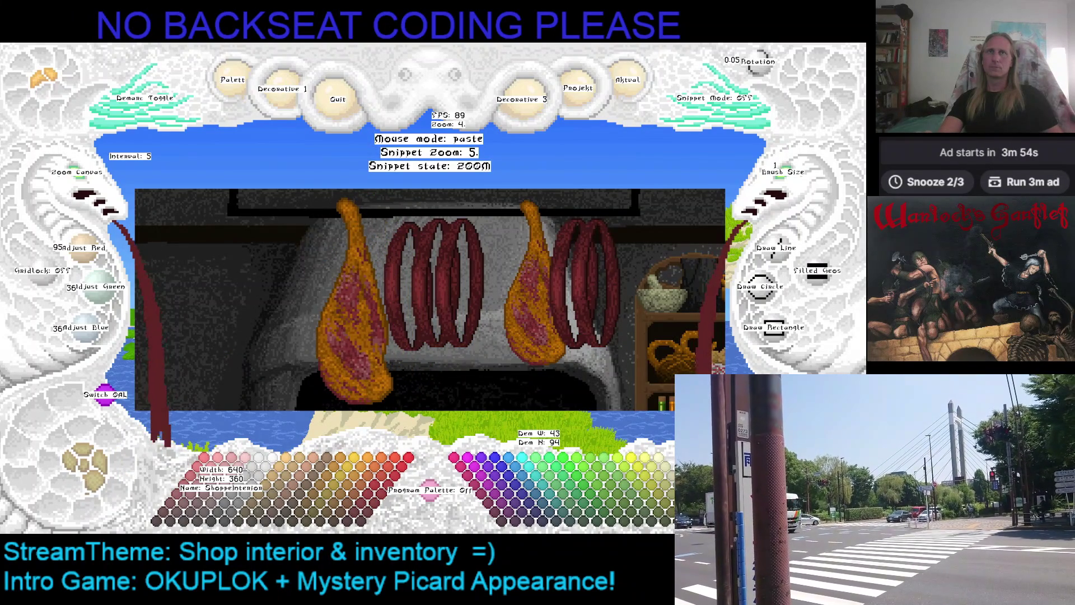
{"action": "scroll", "coordinate": [350, 286], "scroll_direction": "down", "scroll_amount": 1}
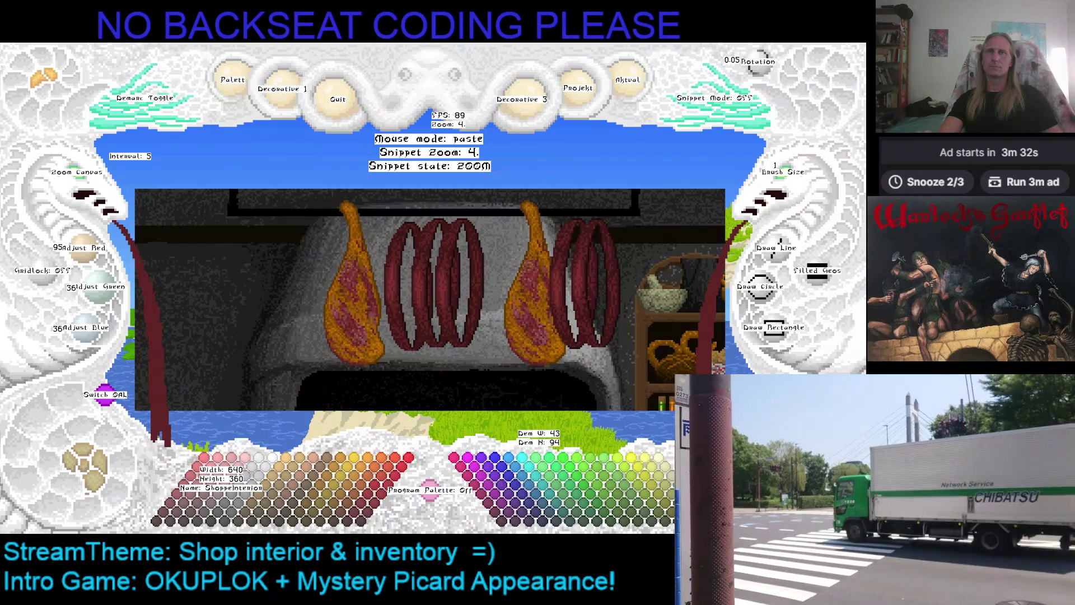
{"action": "left_click", "coordinate": [355, 283]}
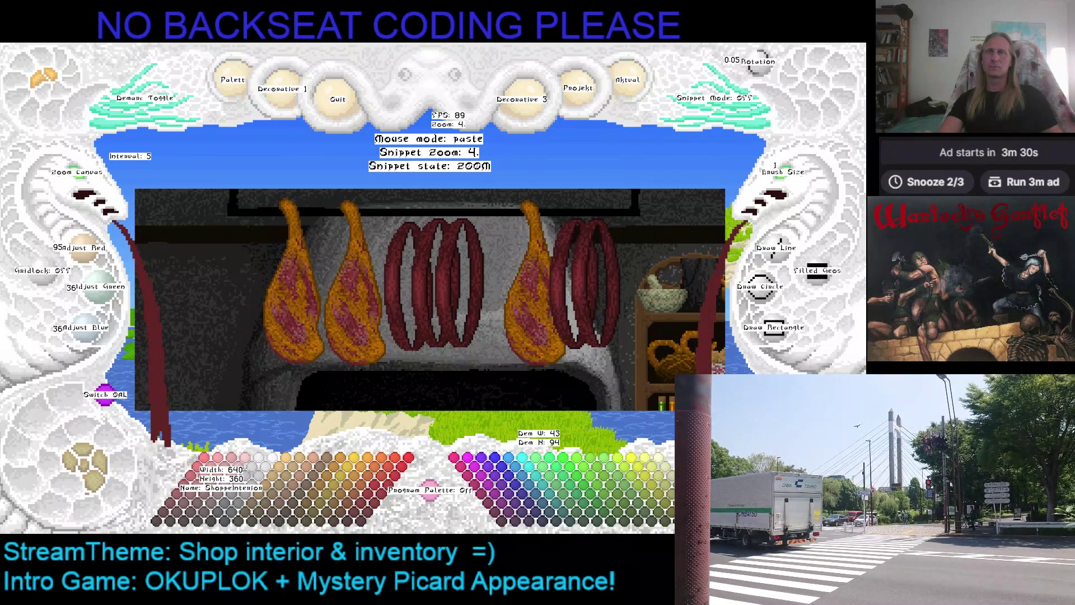
Step: Undo the misplaced ham and stamp a new one at the row's left end
{"action": "key", "text": "ctrl+z"}
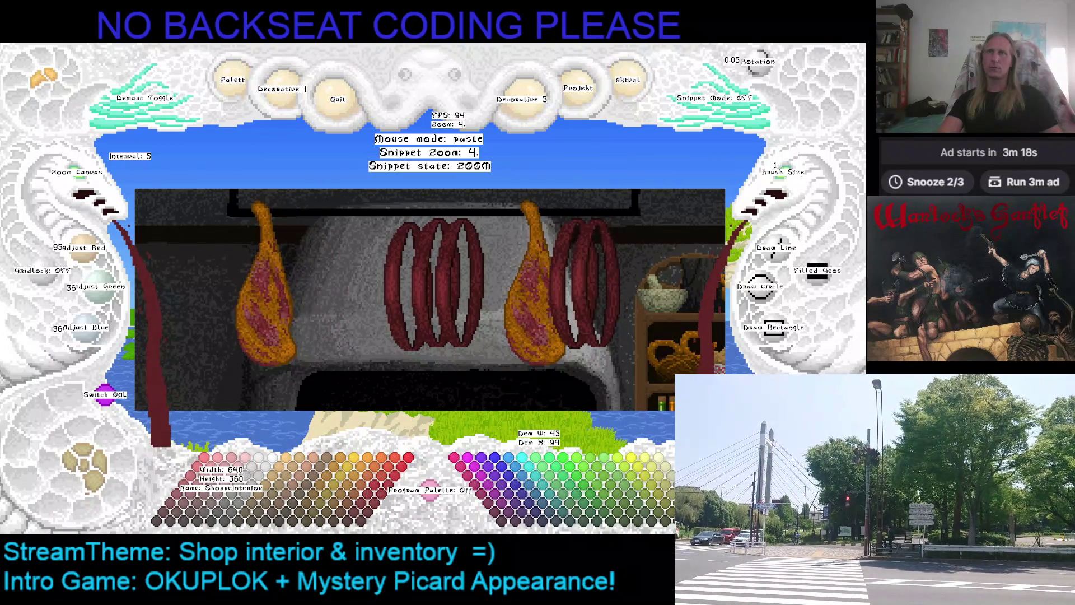
{"action": "left_click", "coordinate": [266, 282]}
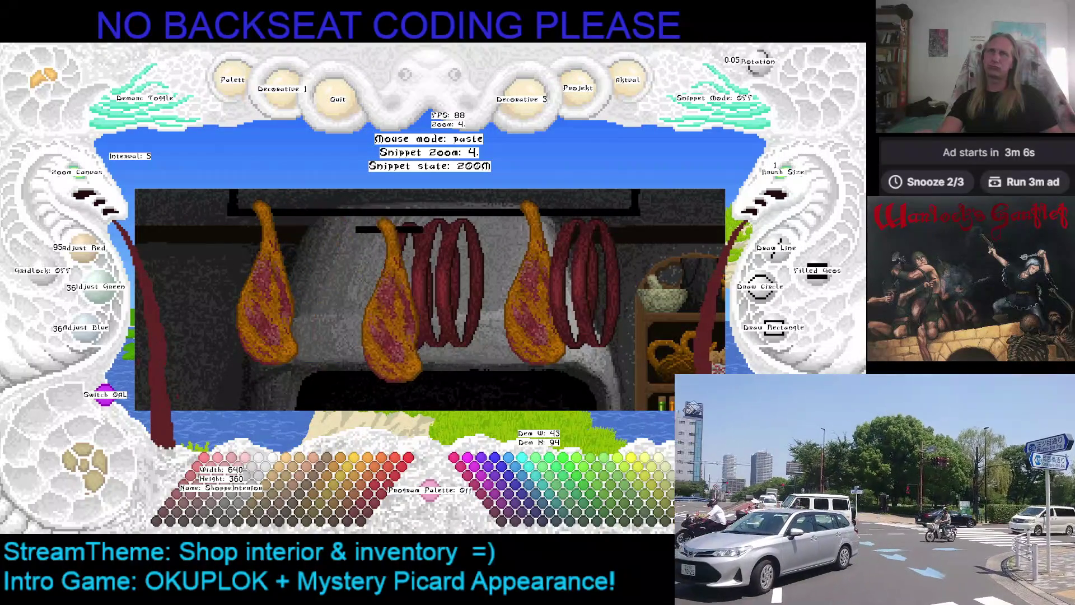
{"action": "key", "text": "Down"}
{"action": "key", "text": "Right"}
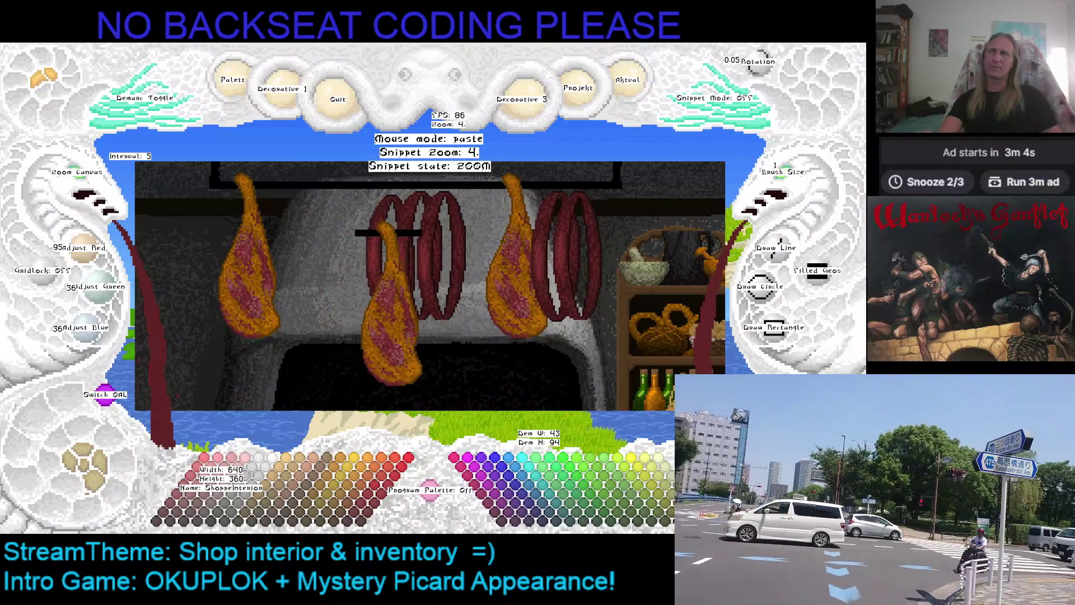
Step: End ham pasting and show only the bare grey stone oven layer
{"action": "key", "text": "Escape"}
{"action": "key", "text": "Down"}
{"action": "key", "text": "Right"}
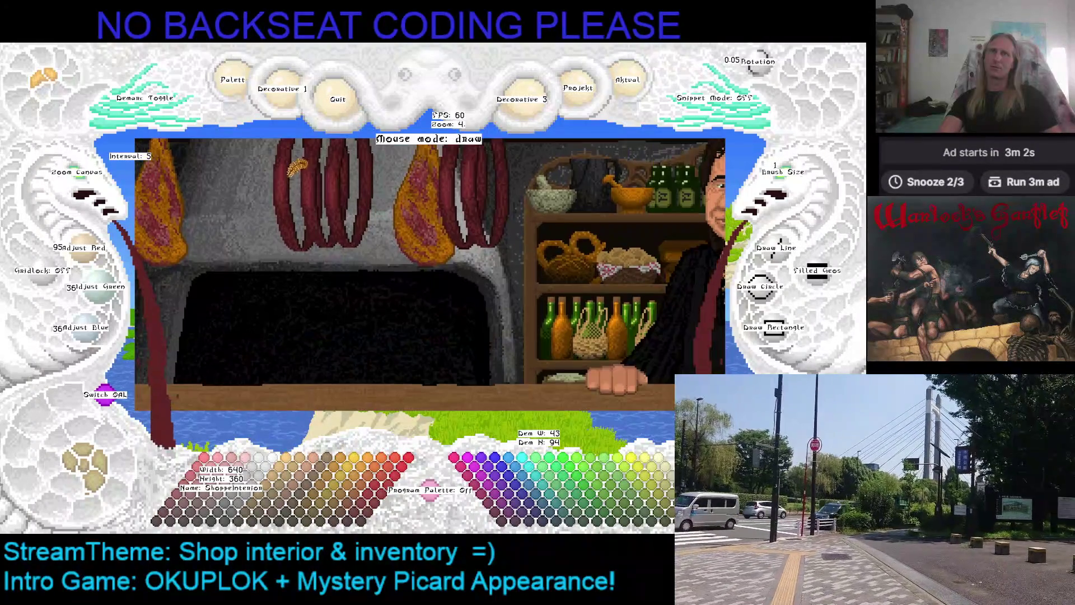
{"action": "key", "text": "Down"}
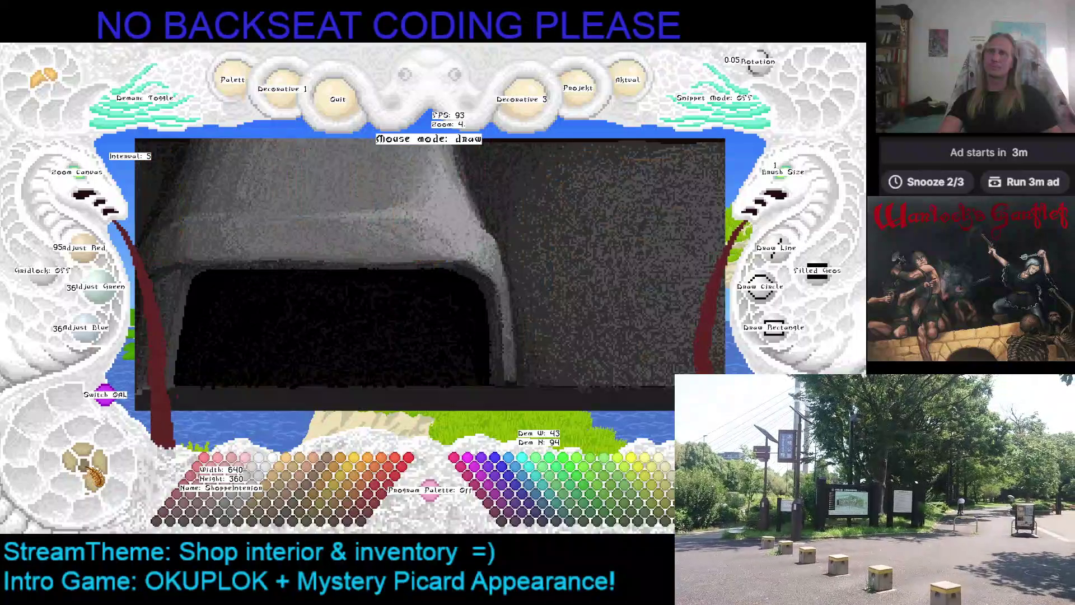
Step: Show the island layer with the ham and sausage sprites
{"action": "key", "text": "Up"}
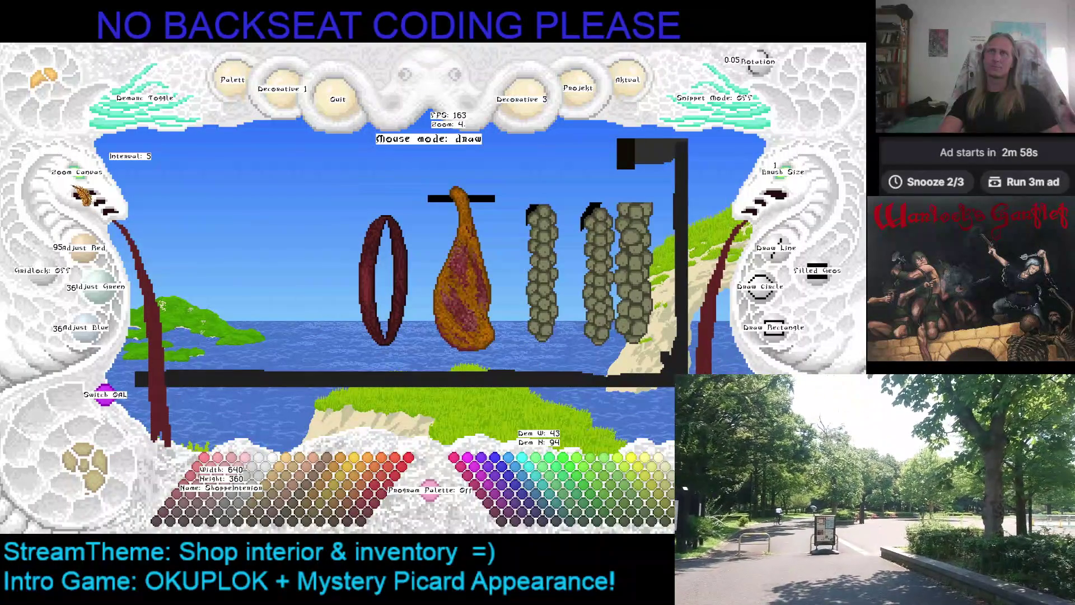
{"action": "scroll", "coordinate": [463, 233], "scroll_direction": "up", "scroll_amount": 3}
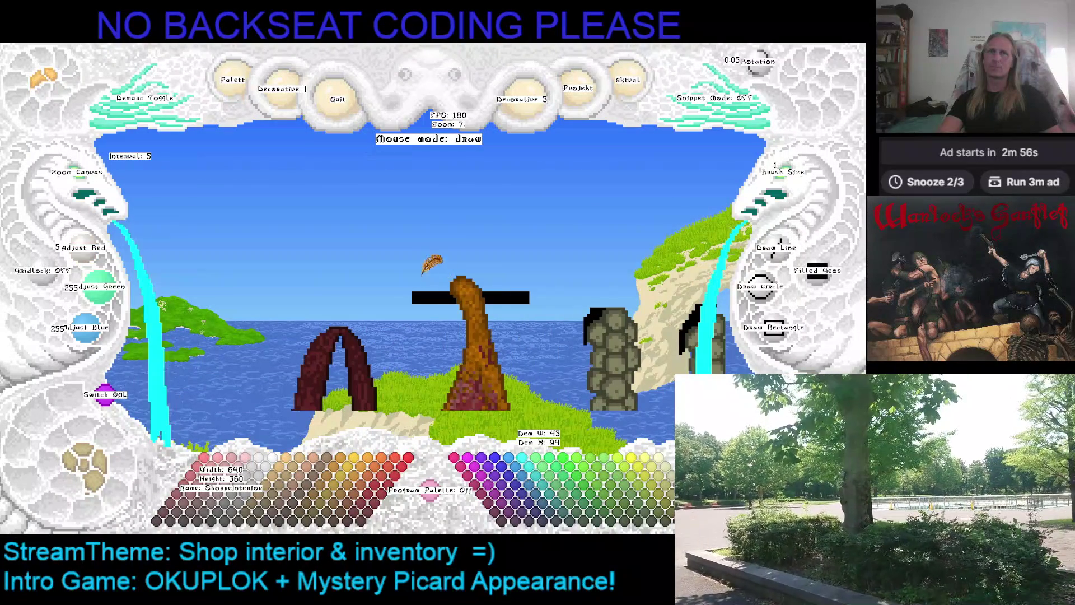
{"action": "key", "text": "Up"}
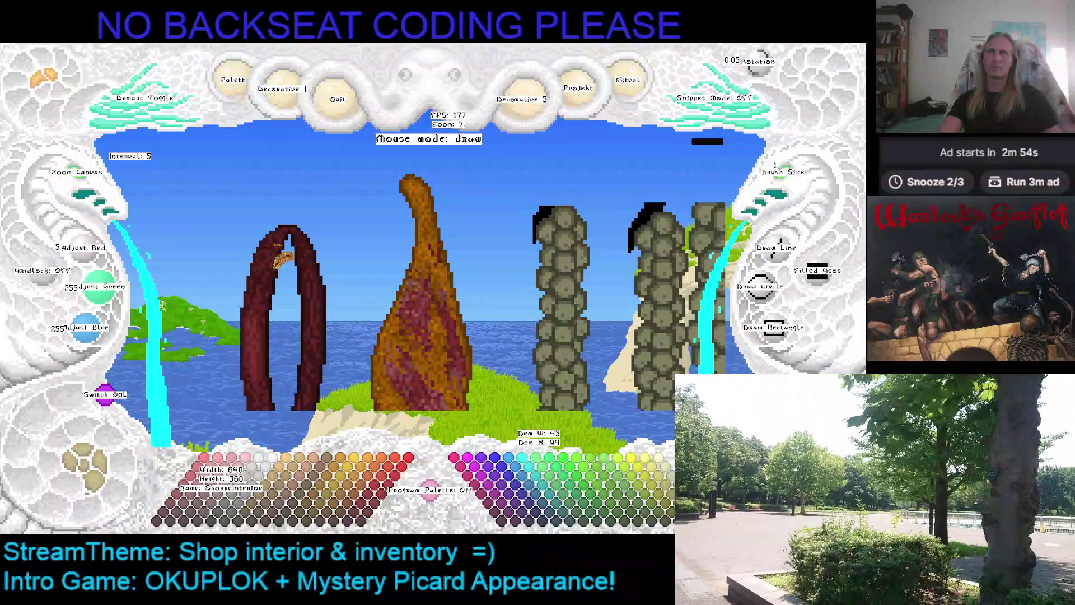
{"action": "scroll", "coordinate": [90, 186], "scroll_direction": "down", "scroll_amount": 1}
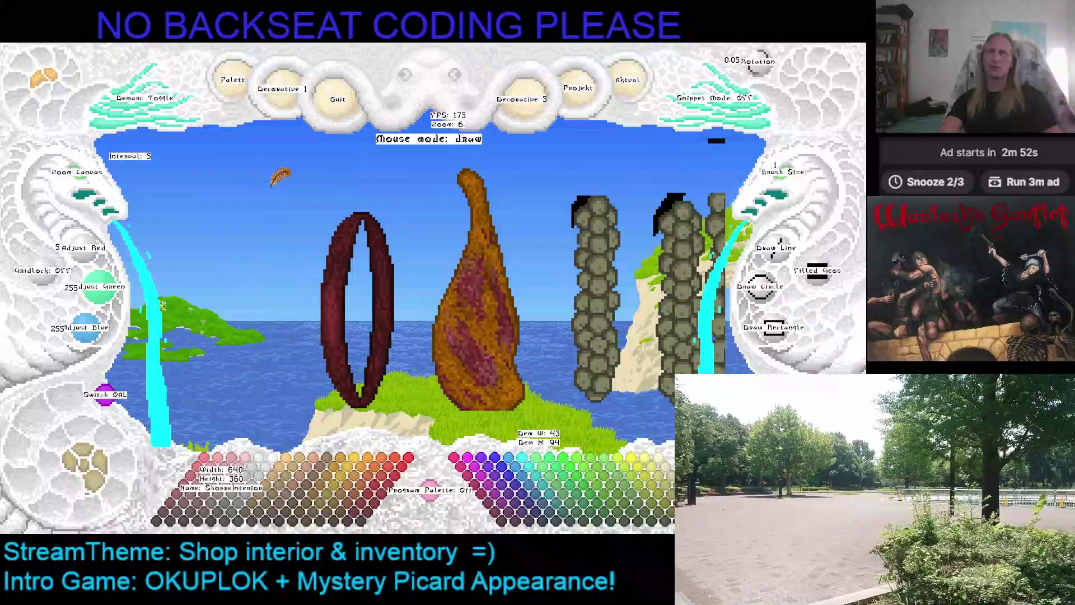
Step: Mark a region around the ham to copy it as a snippet, then go to the shop image
{"action": "left_click", "coordinate": [121, 134]}
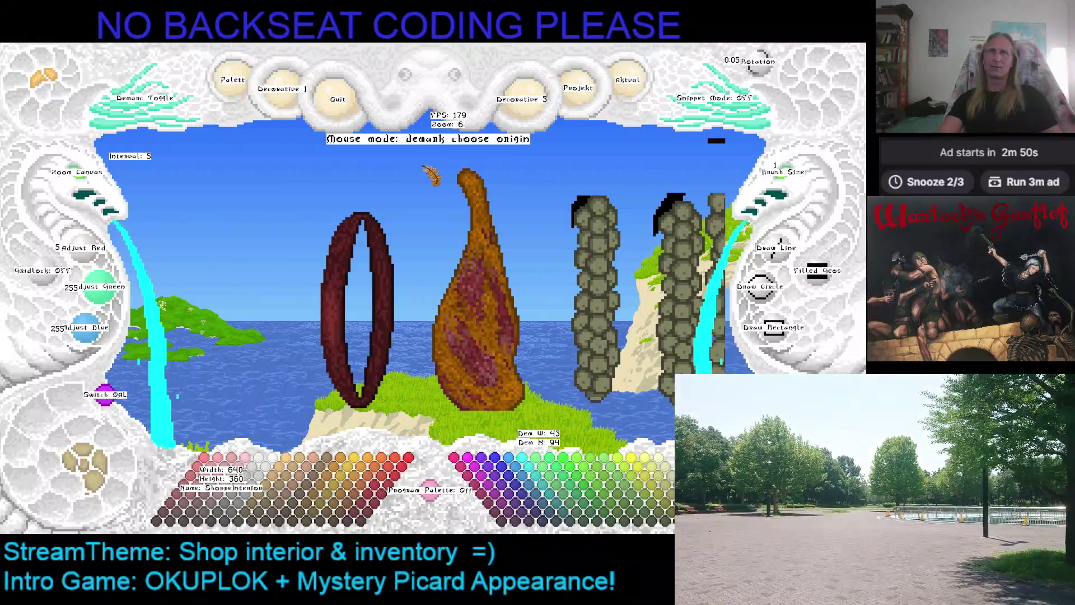
{"action": "left_click", "coordinate": [414, 163]}
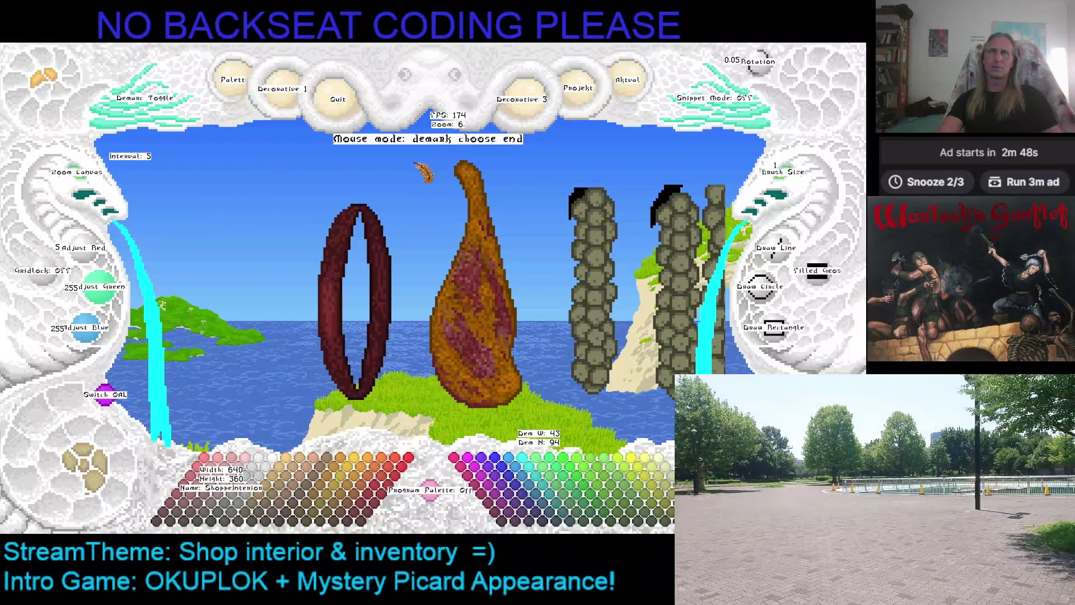
{"action": "left_click", "coordinate": [503, 334]}
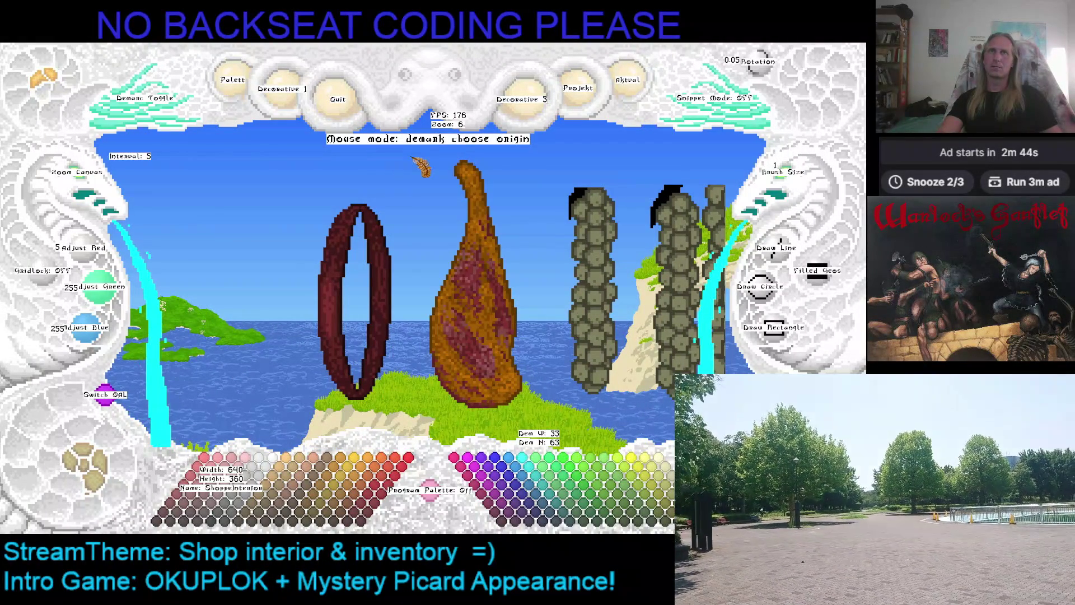
{"action": "left_click", "coordinate": [416, 157]}
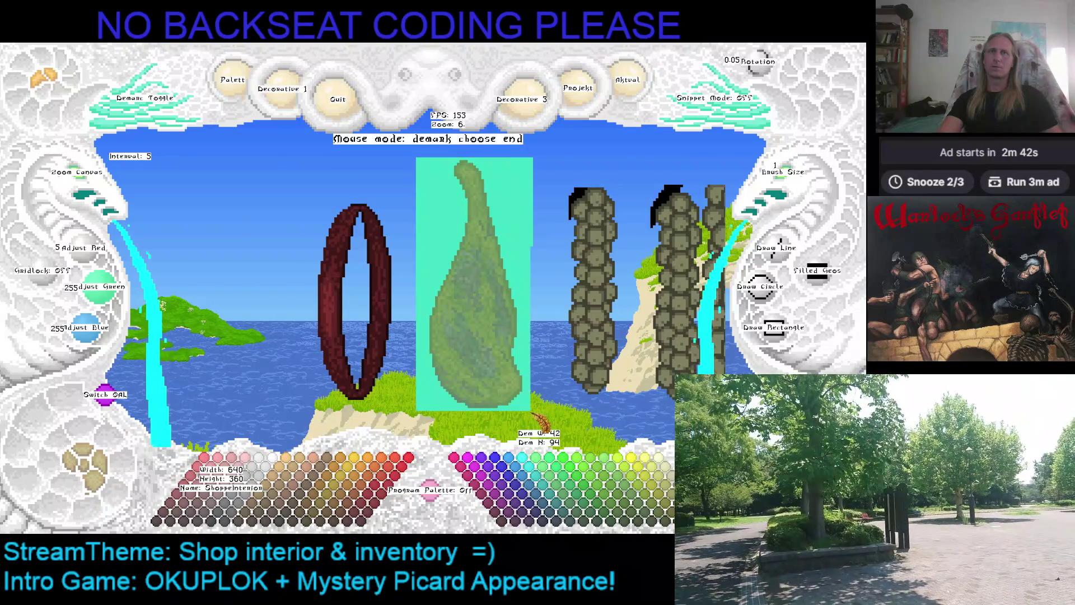
{"action": "left_click", "coordinate": [530, 412]}
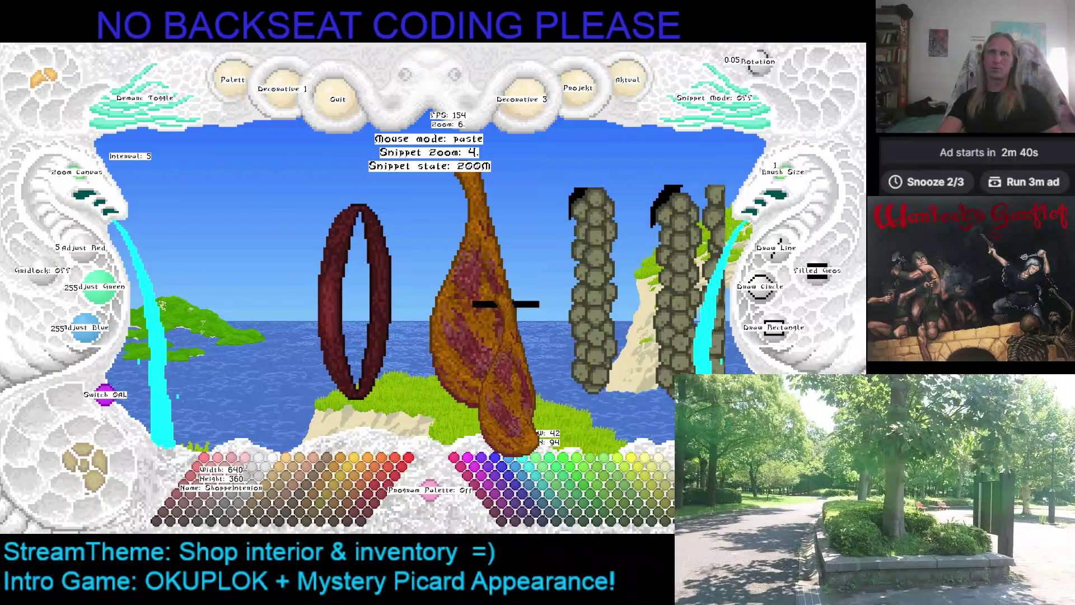
{"action": "key", "text": "Escape"}
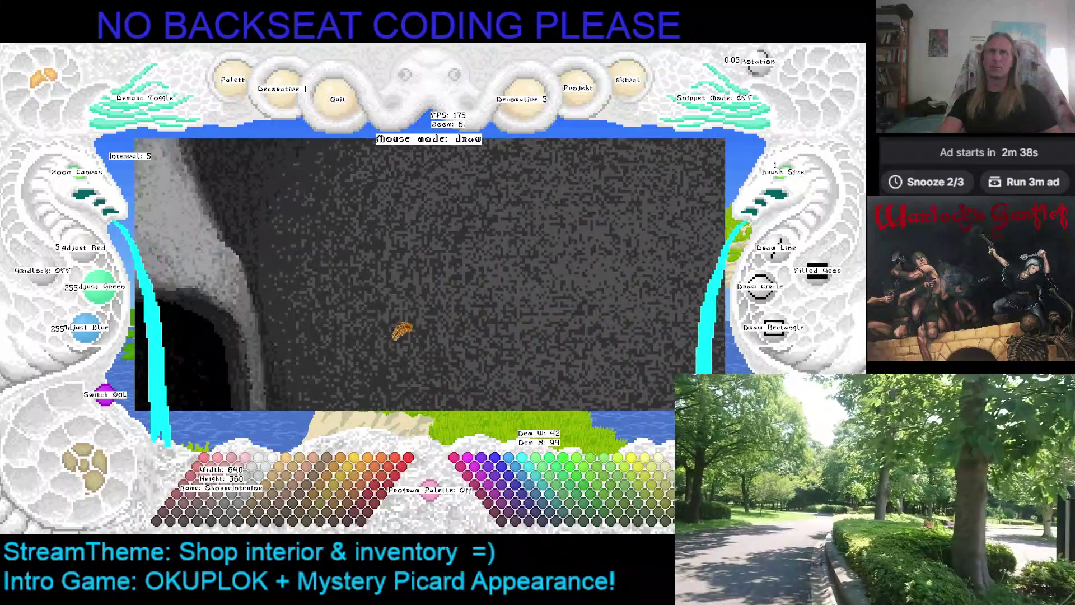
Step: Zoom the canvas out and stamp the copied piece onto the shop scene
{"action": "scroll", "coordinate": [81, 180], "scroll_direction": "down", "scroll_amount": 2}
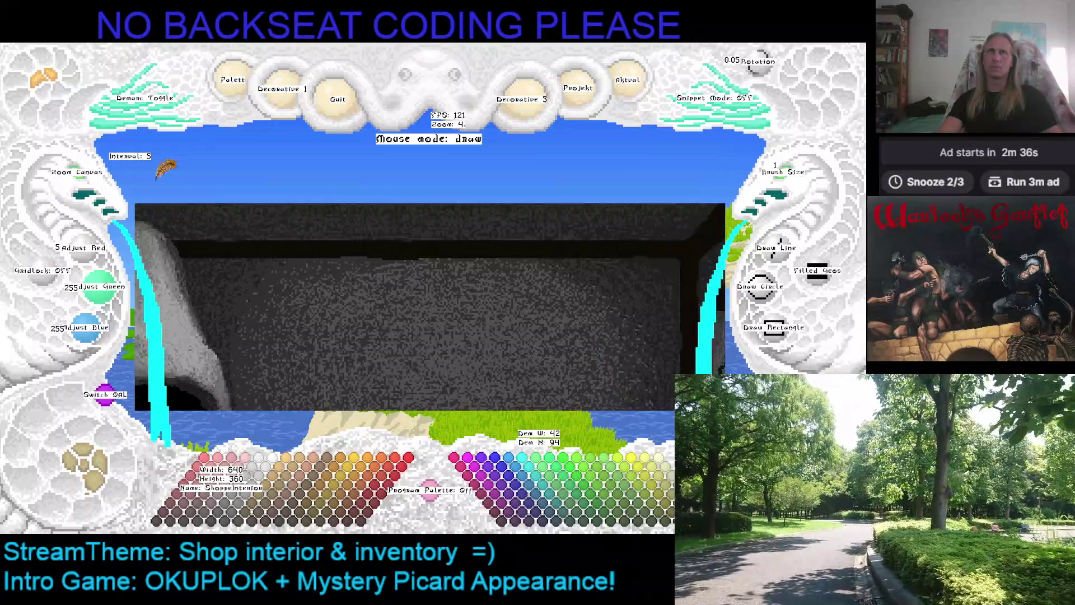
{"action": "scroll", "coordinate": [92, 465], "scroll_direction": "down", "scroll_amount": 2}
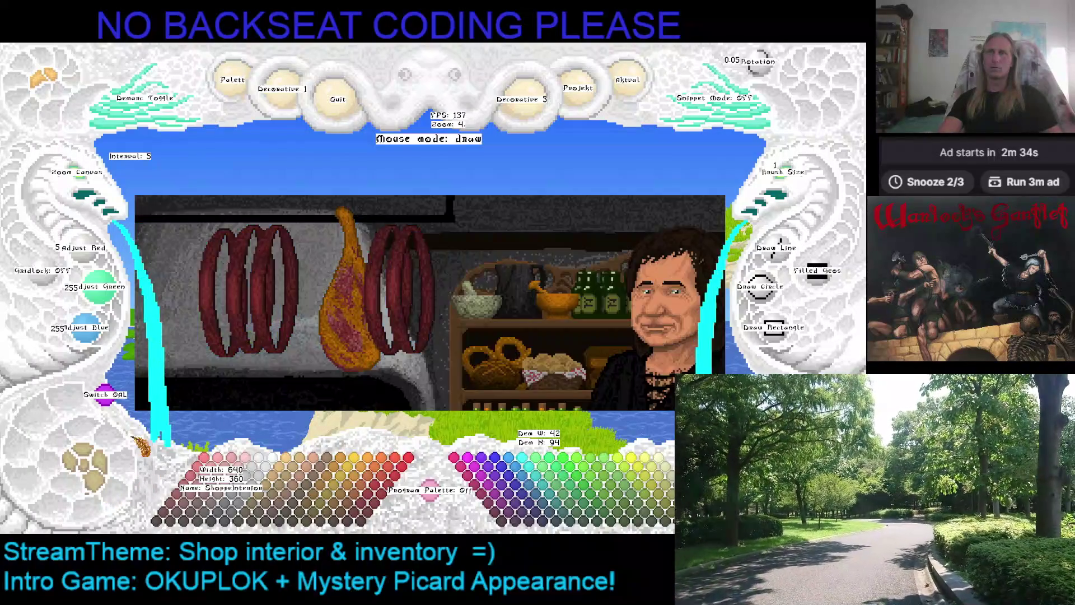
{"action": "left_click", "coordinate": [430, 283]}
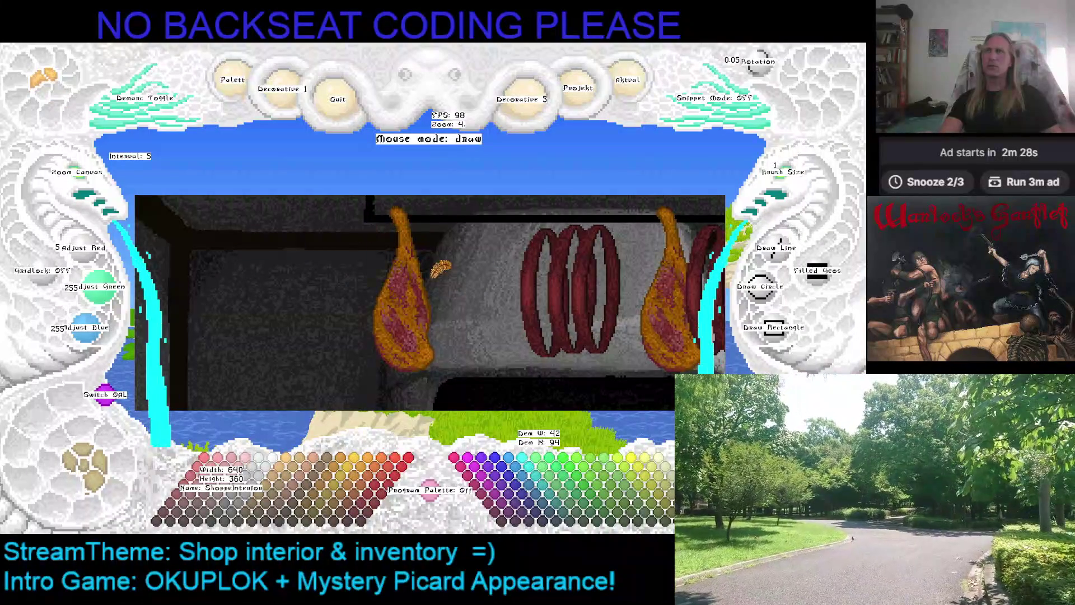
Step: Return to the island scene and begin marking a region below the ham
{"action": "left_click", "coordinate": [49, 79]}
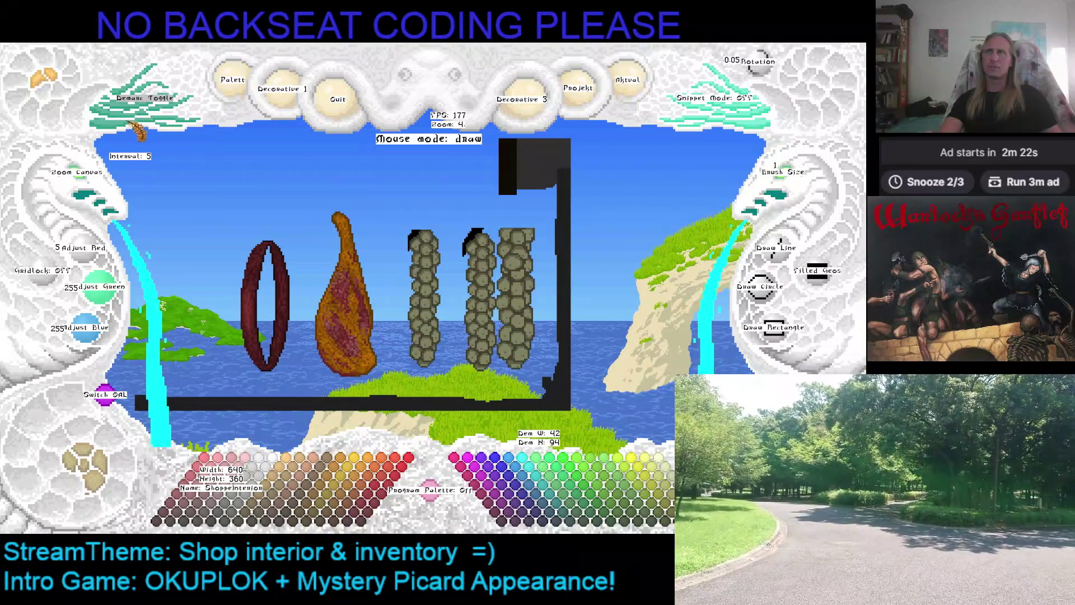
{"action": "key", "text": "d"}
{"action": "left_click", "coordinate": [312, 212]}
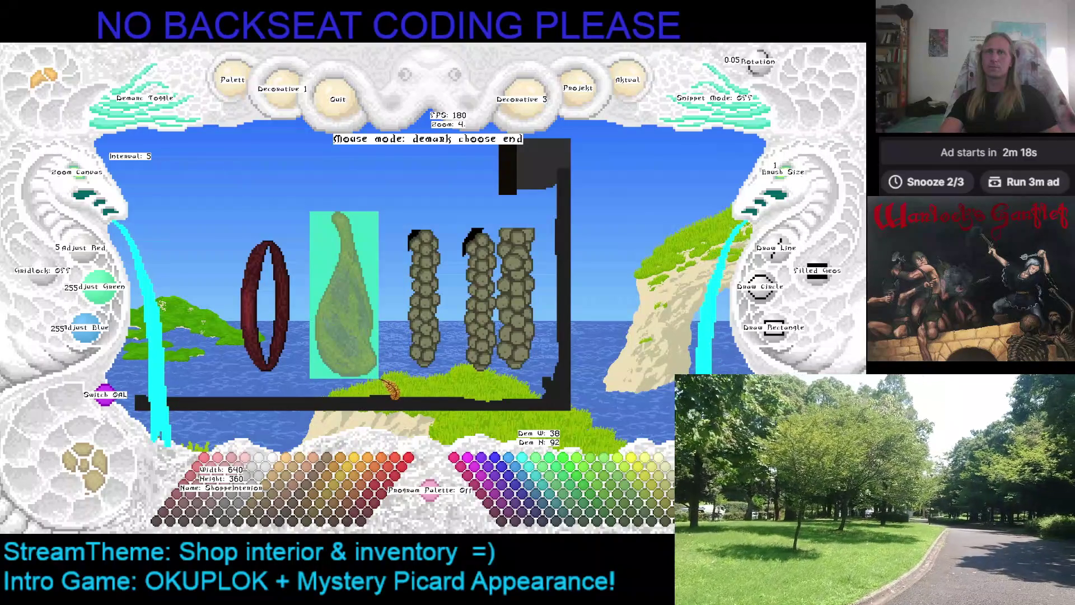
Step: Copy the ham into the shop at snippet zoom 4 and flip it horizontally
{"action": "left_click", "coordinate": [381, 379]}
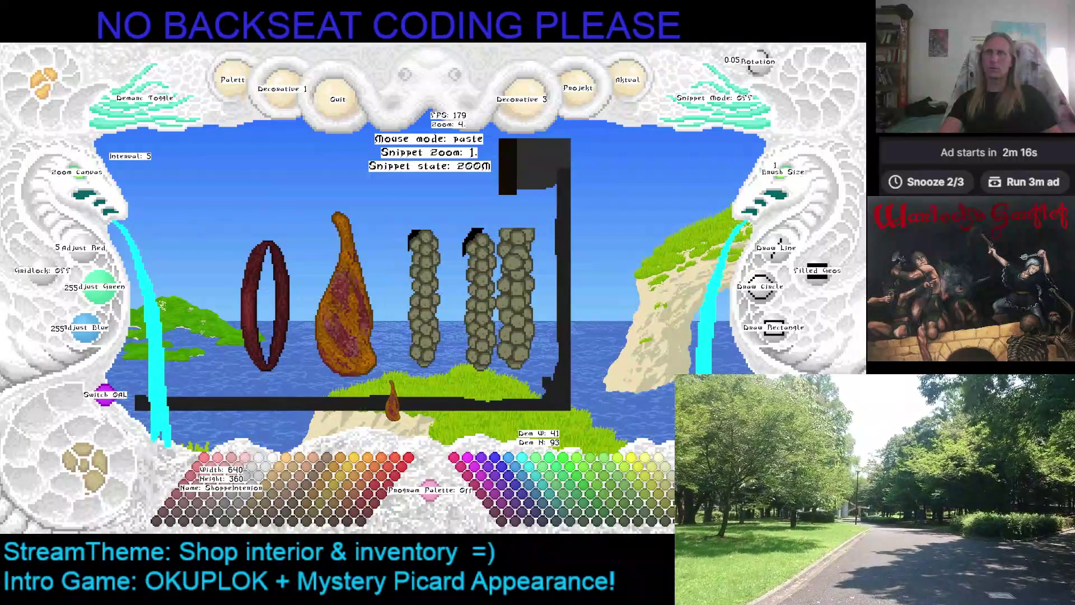
{"action": "key", "text": "ctrl+v"}
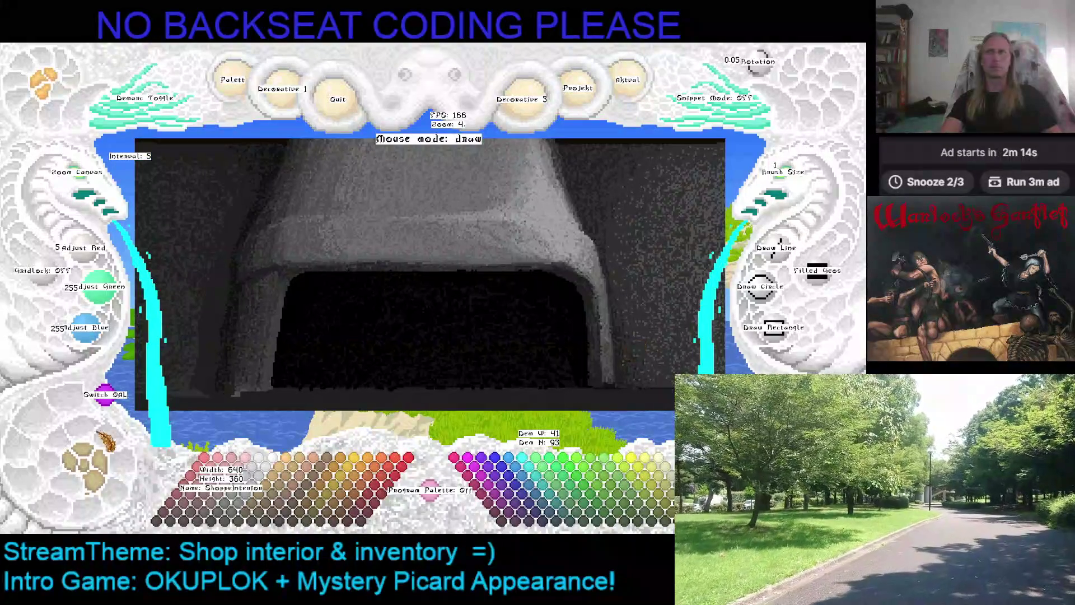
{"action": "key", "text": "ctrl+v"}
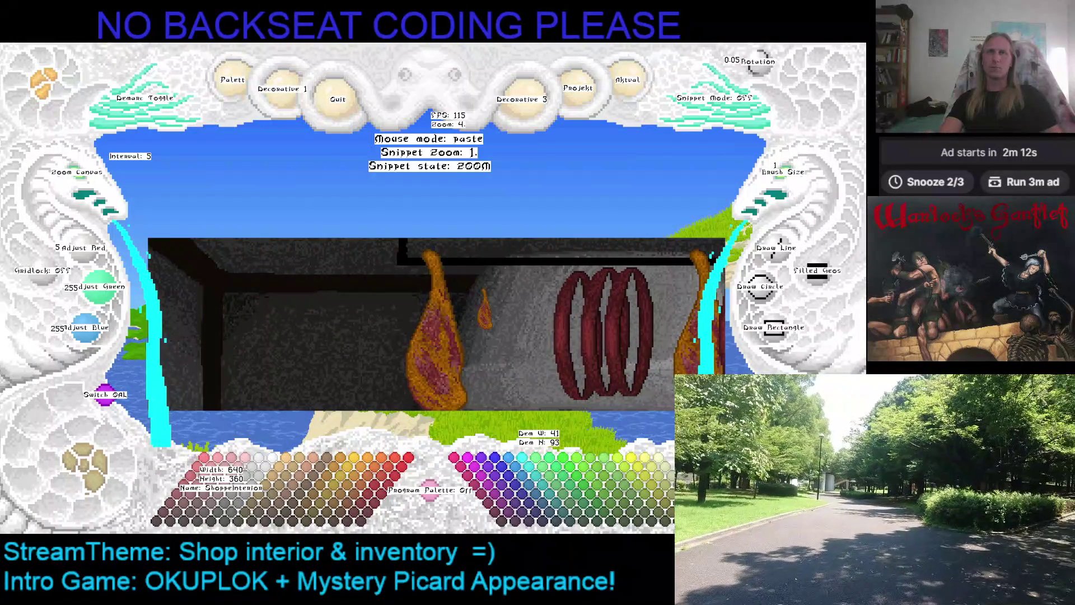
{"action": "scroll", "coordinate": [431, 314], "scroll_direction": "up", "scroll_amount": 3}
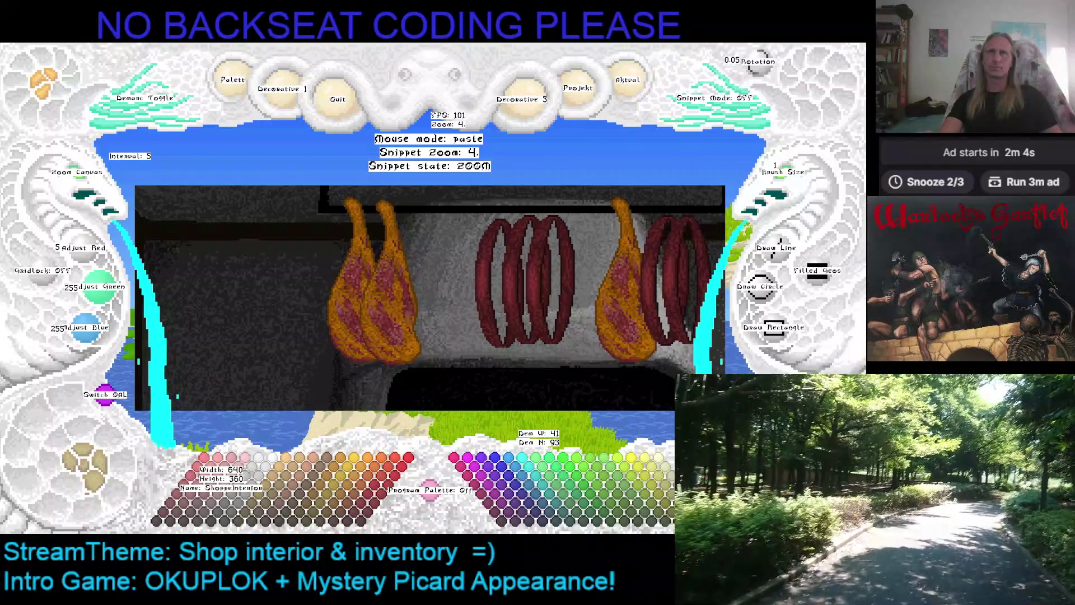
{"action": "key", "text": "m"}
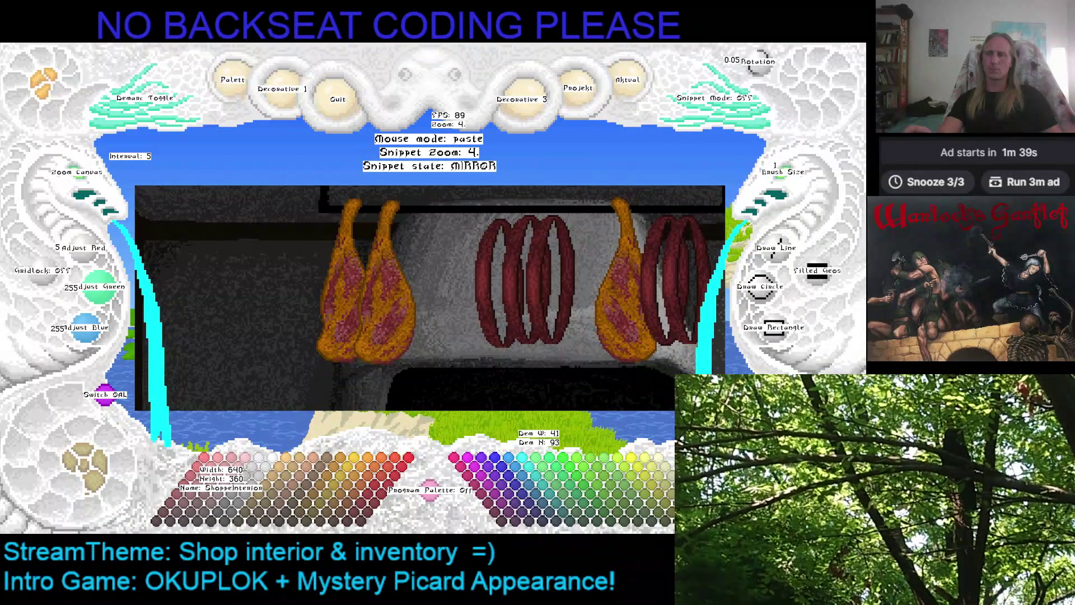
Step: Set the stamp to MIRROR and stamp two mirrored hams beside the first, then end pasting
{"action": "key", "text": "s"}
{"action": "key", "text": "s"}
{"action": "key", "text": "s"}
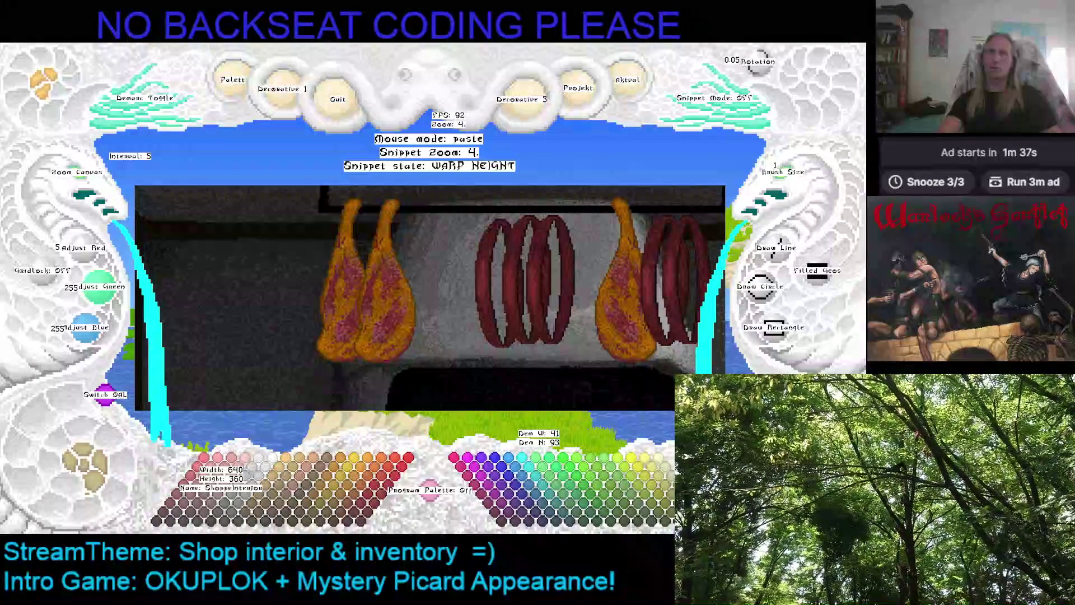
{"action": "key", "text": "s"}
{"action": "key", "text": "s"}
{"action": "key", "text": "s"}
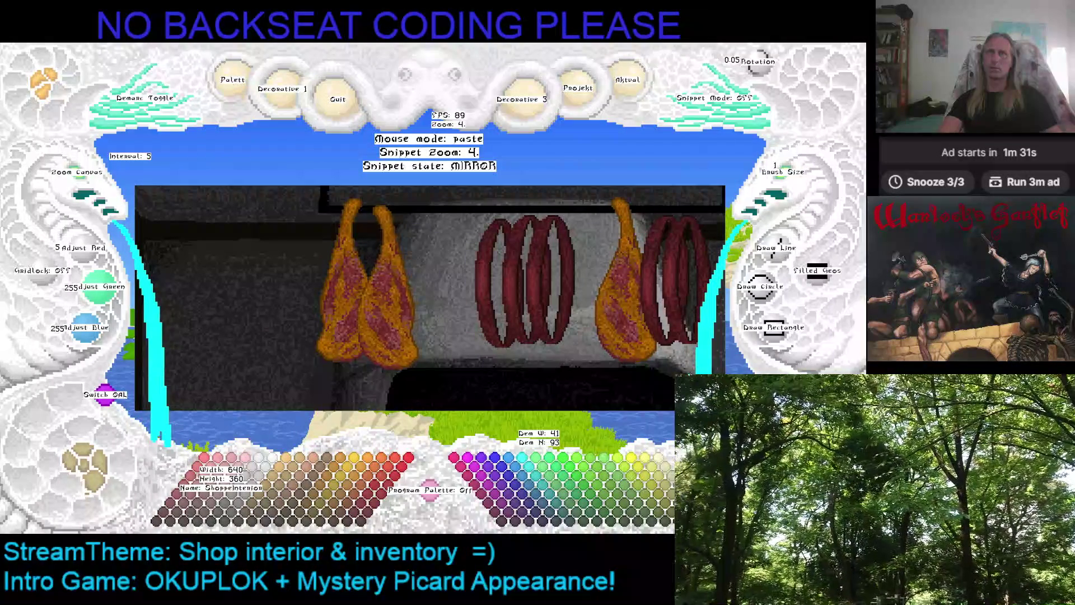
{"action": "left_click", "coordinate": [392, 283]}
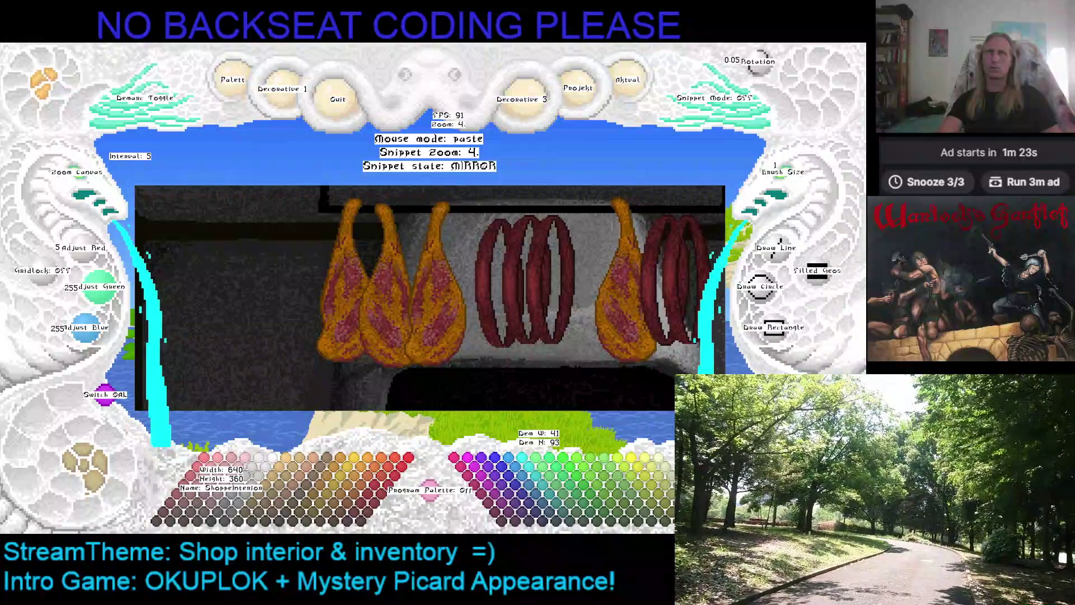
{"action": "left_click", "coordinate": [434, 283]}
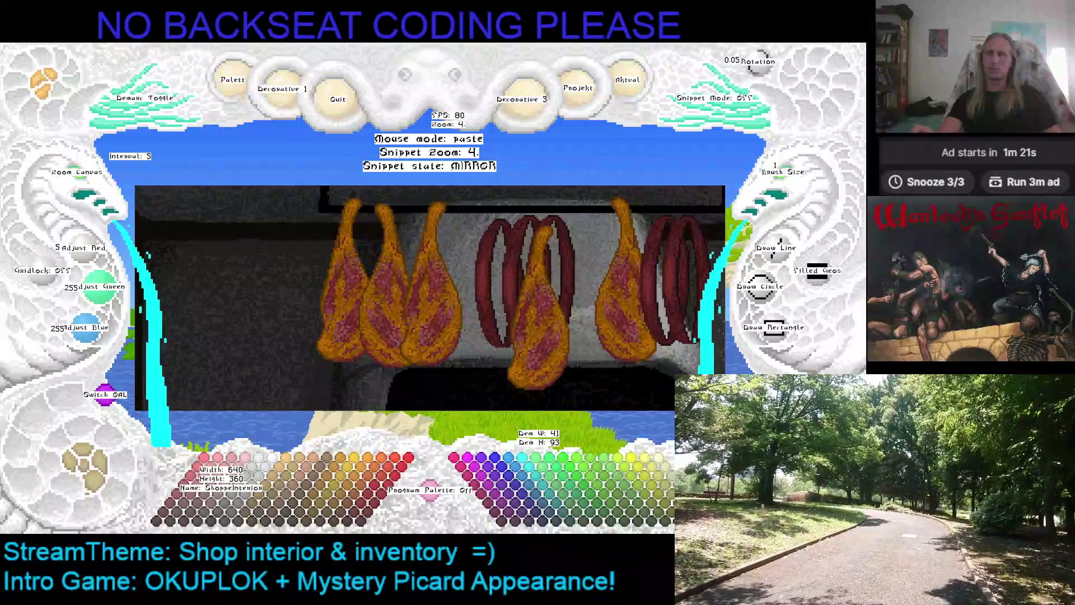
{"action": "key", "text": "Escape"}
{"action": "key", "text": "Right"}
{"action": "key", "text": "Right"}
{"action": "key", "text": "Right"}
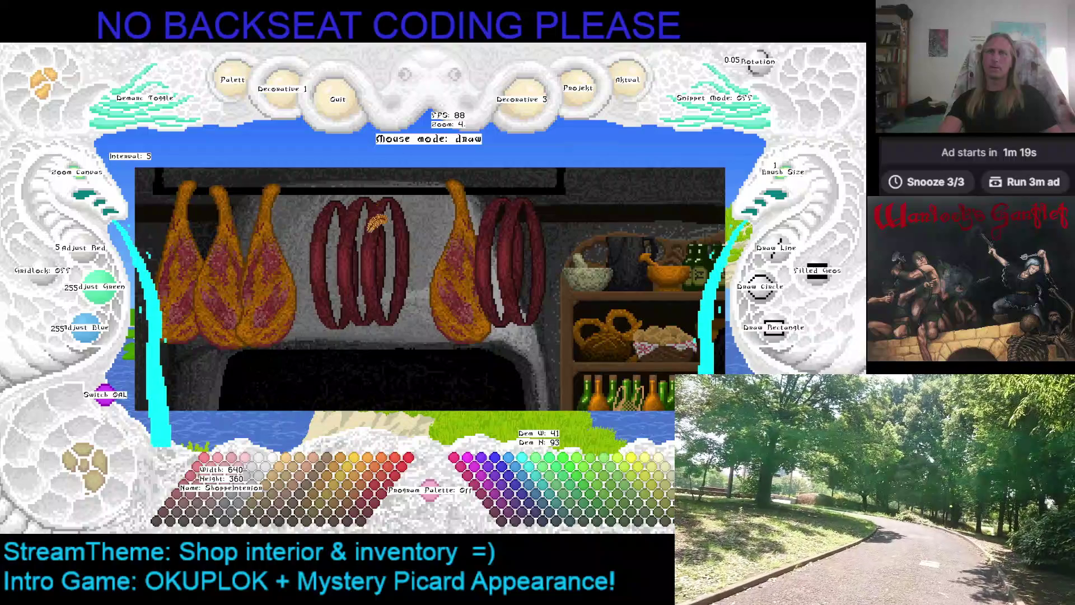
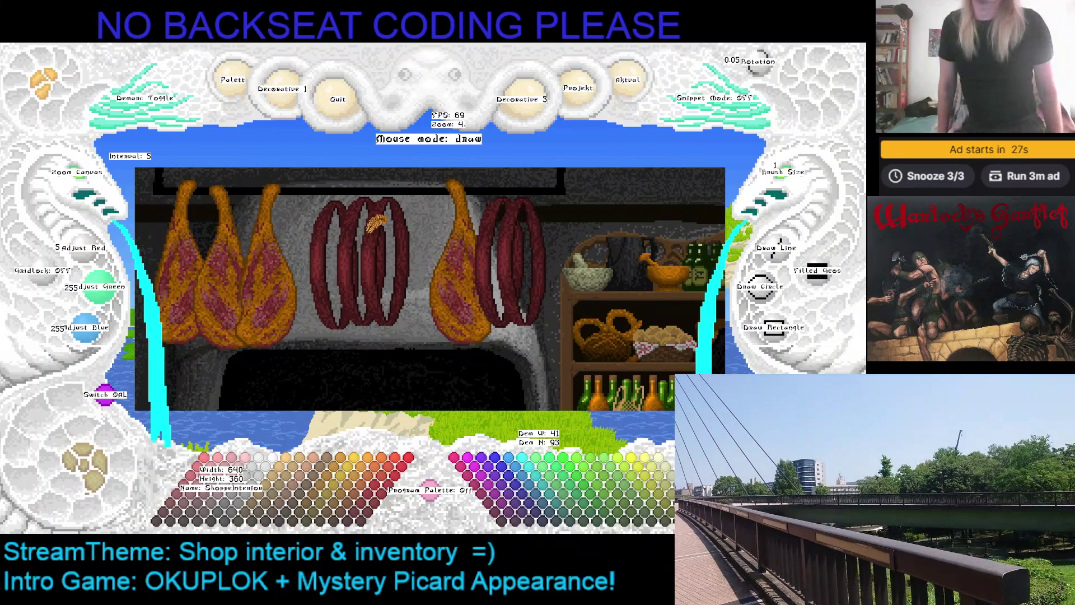
Step: Undo twice to remove the three left hams and all four red sausage coils
{"action": "key", "text": "ctrl+z"}
{"action": "key", "text": "ctrl+z"}
{"action": "key", "text": "ctrl+z"}
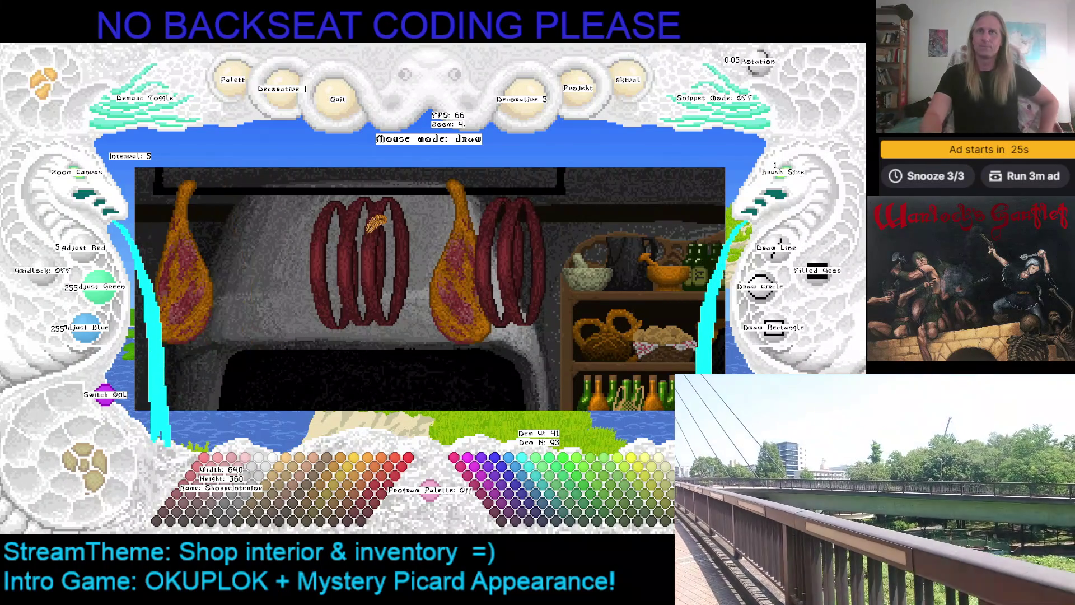
{"action": "key", "text": "ctrl+z"}
{"action": "key", "text": "ctrl+z"}
{"action": "key", "text": "ctrl+z"}
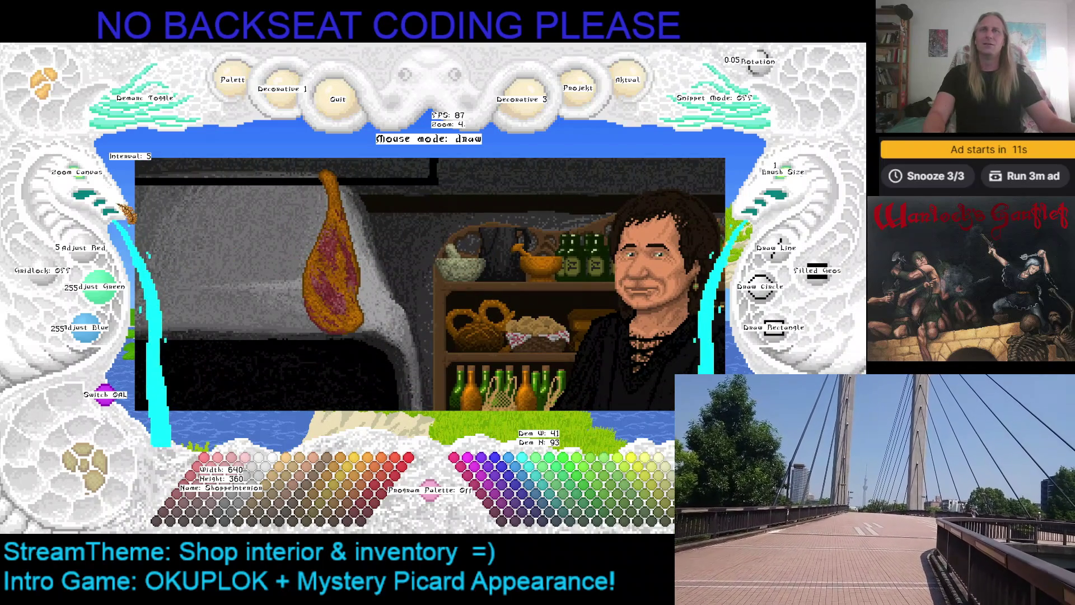
Step: Paint grey strokes over the left side and lower part of the last hanging ham
{"action": "scroll", "coordinate": [409, 286], "scroll_direction": "up", "scroll_amount": 3}
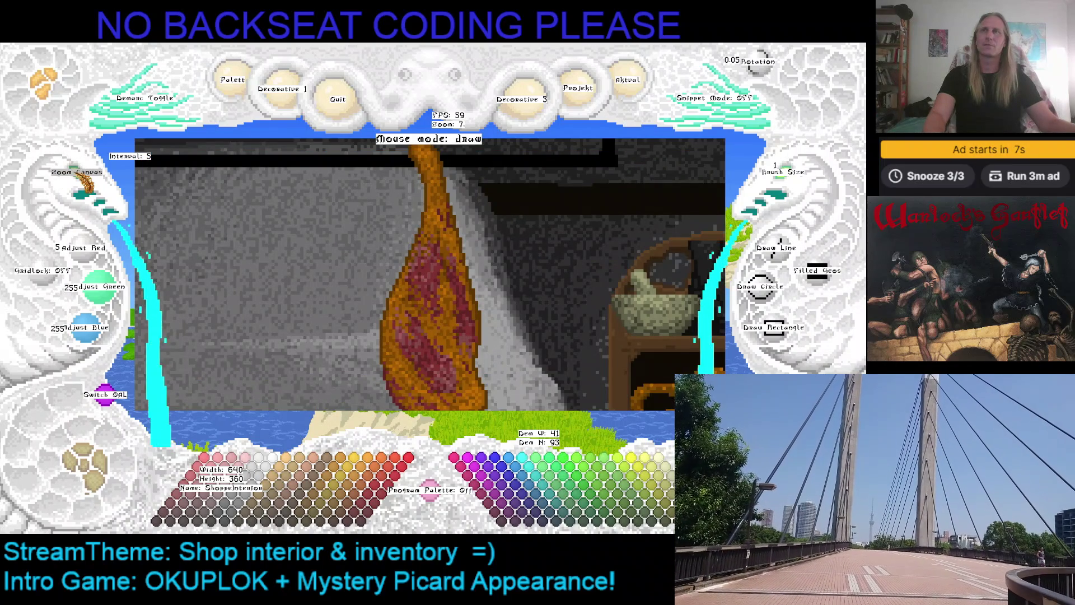
{"action": "scroll", "coordinate": [404, 184], "scroll_direction": "down", "scroll_amount": 2}
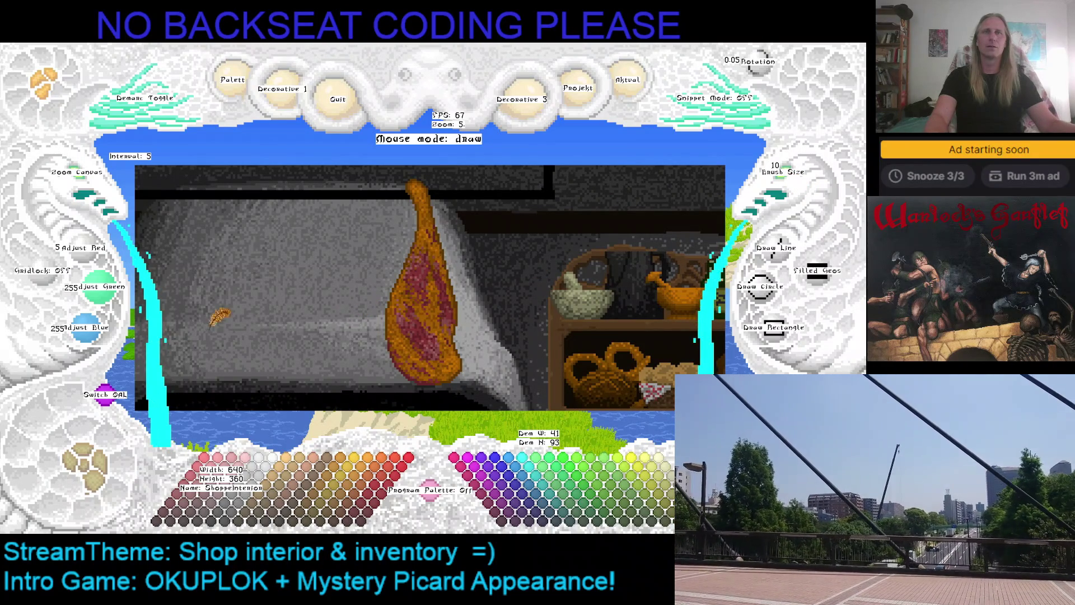
{"action": "left_click_drag", "start_coordinate": [392, 372], "coordinate": [397, 283]}
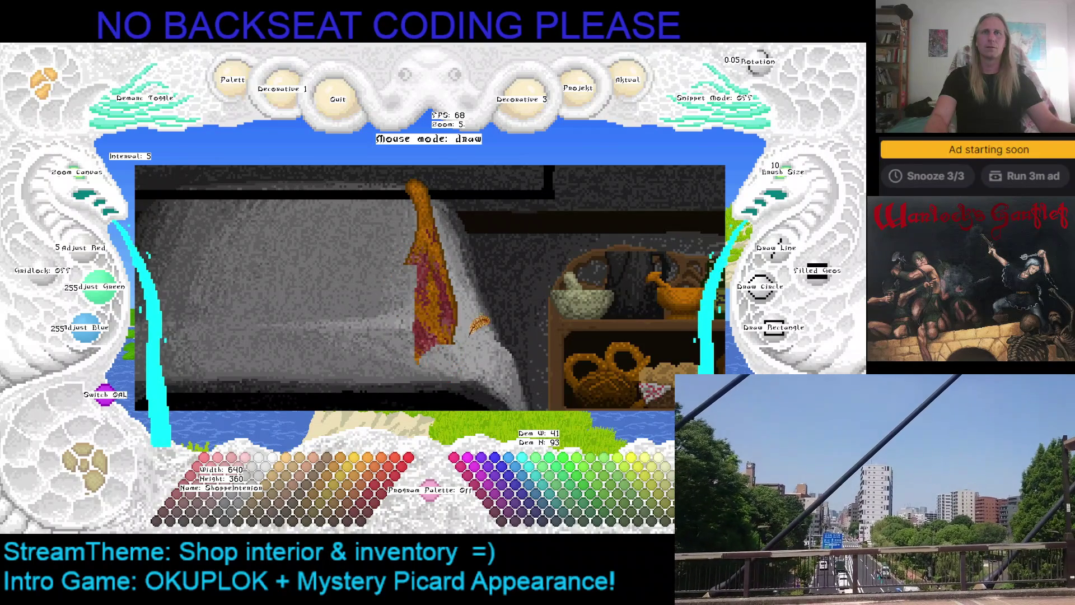
{"action": "mouse_move", "coordinate": [437, 313]}
{"action": "left_mouse_down"}
{"action": "mouse_move", "coordinate": [425, 316]}
{"action": "mouse_move", "coordinate": [443, 281]}
{"action": "left_mouse_up"}
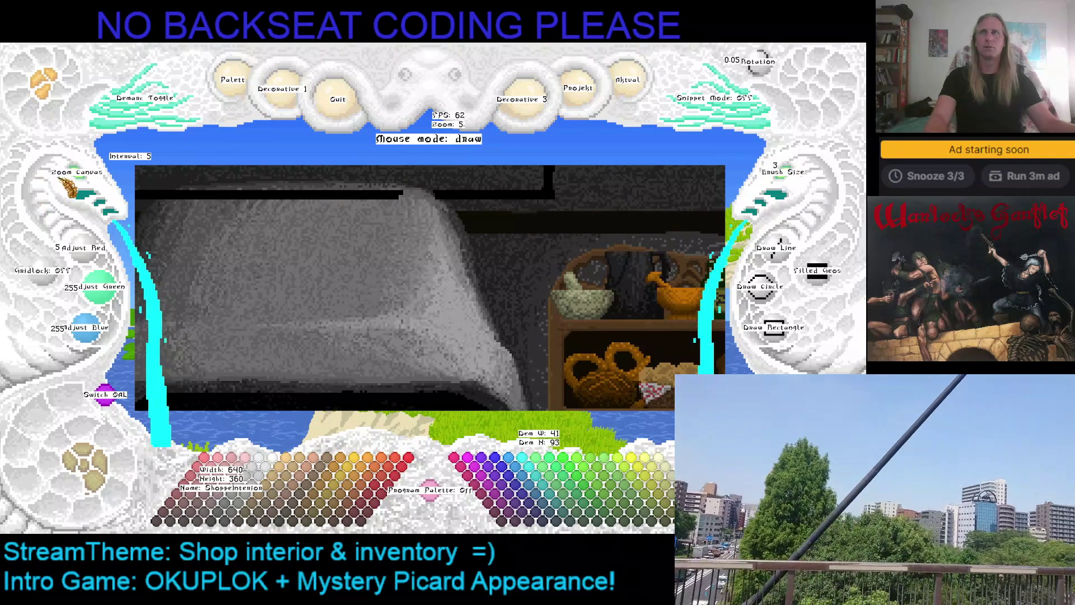
{"action": "scroll", "coordinate": [267, 247], "scroll_direction": "up", "scroll_amount": 1}
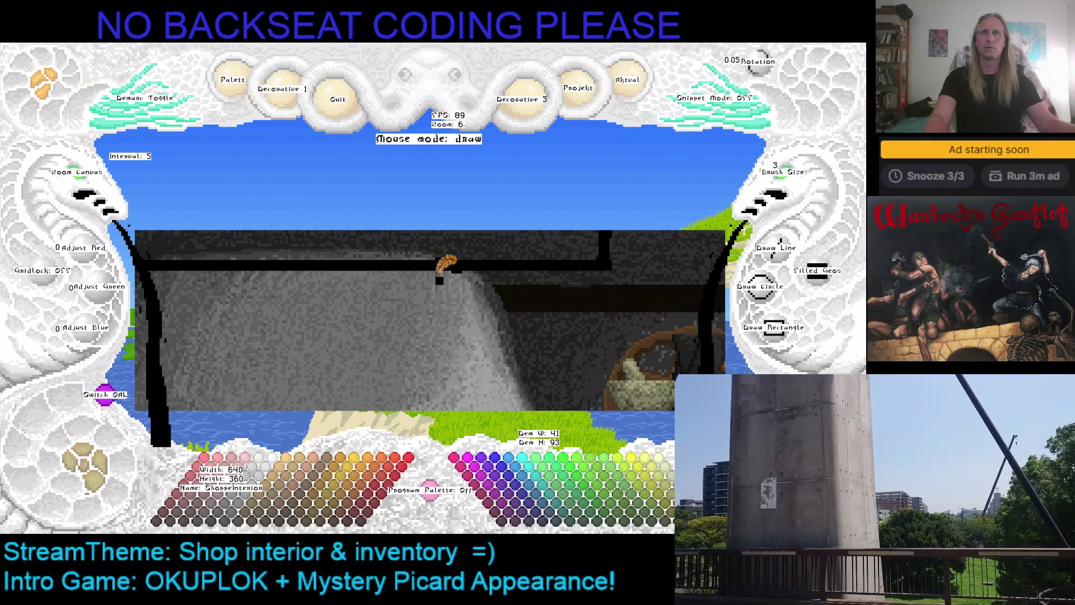
Step: Sample black from the canvas, zoom out two steps, and load the stored sausage ring snippet
{"action": "right_click", "coordinate": [460, 260]}
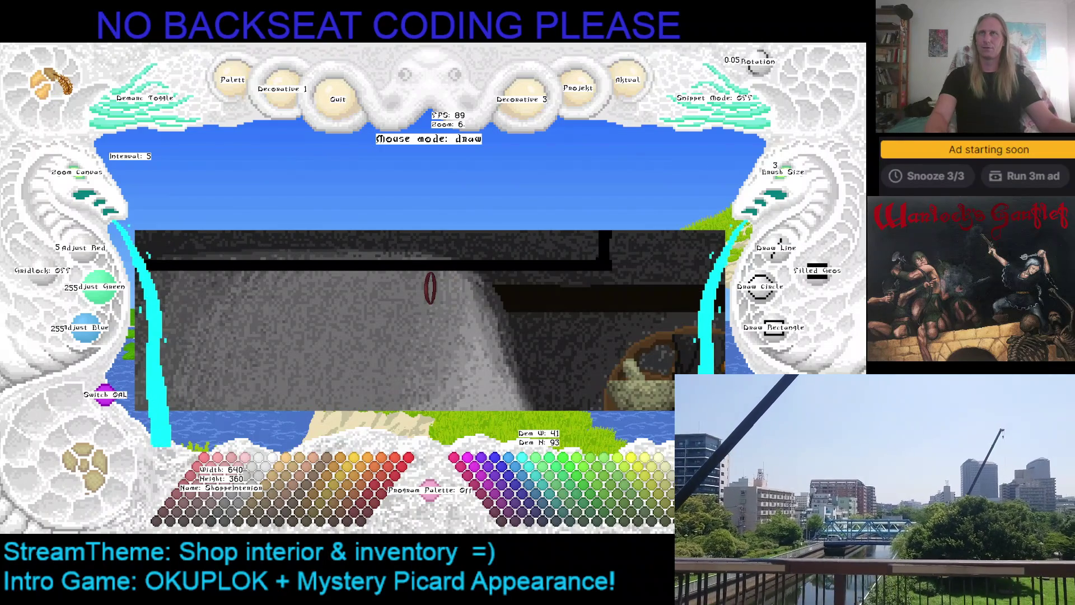
{"action": "left_click", "coordinate": [98, 180]}
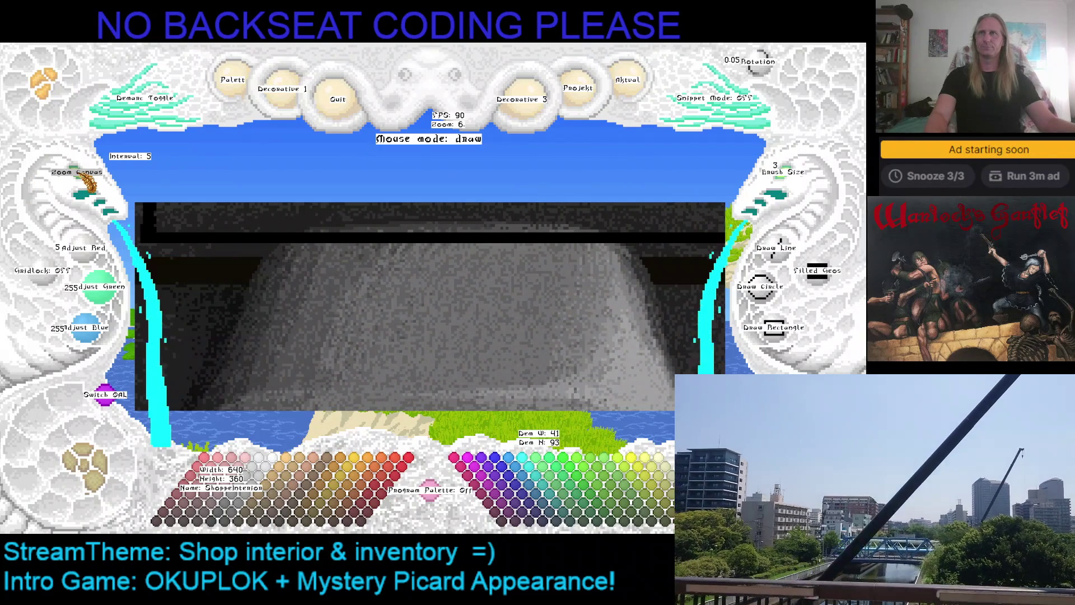
{"action": "right_click", "coordinate": [84, 180]}
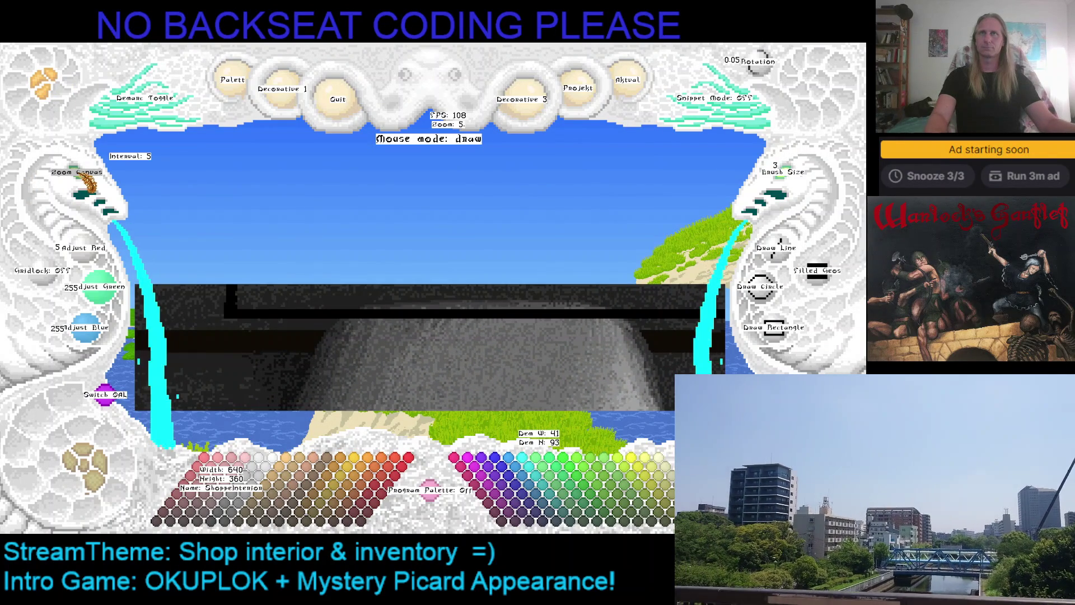
{"action": "right_click", "coordinate": [86, 180]}
{"action": "key", "text": "ctrl+v"}
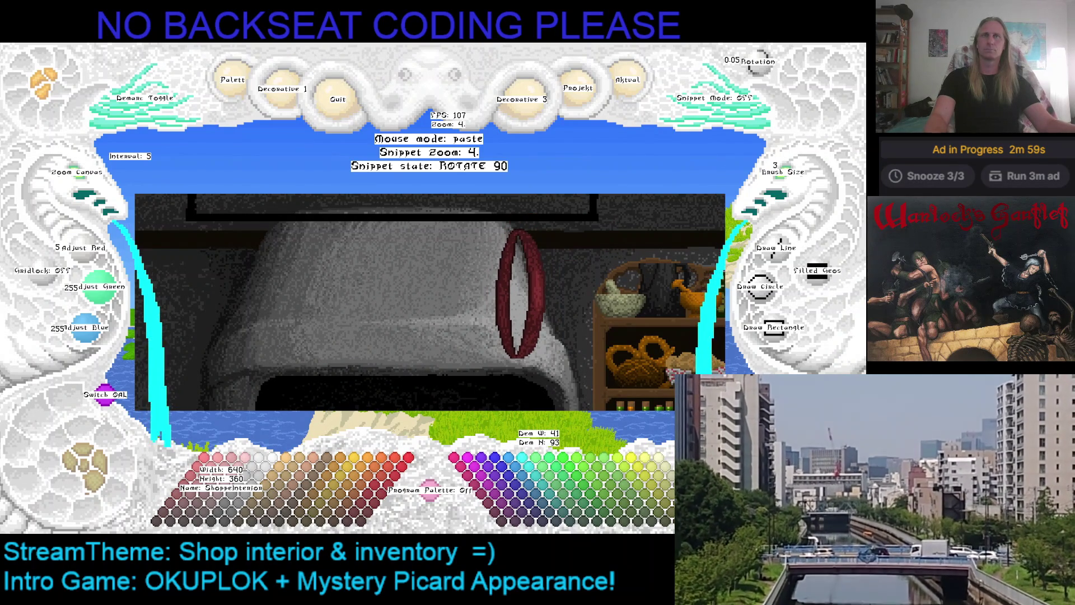
Step: Switch the snippet adjustment to Mirror then Zoom, enlarge it, and cancel the paste
{"action": "key", "text": "m"}
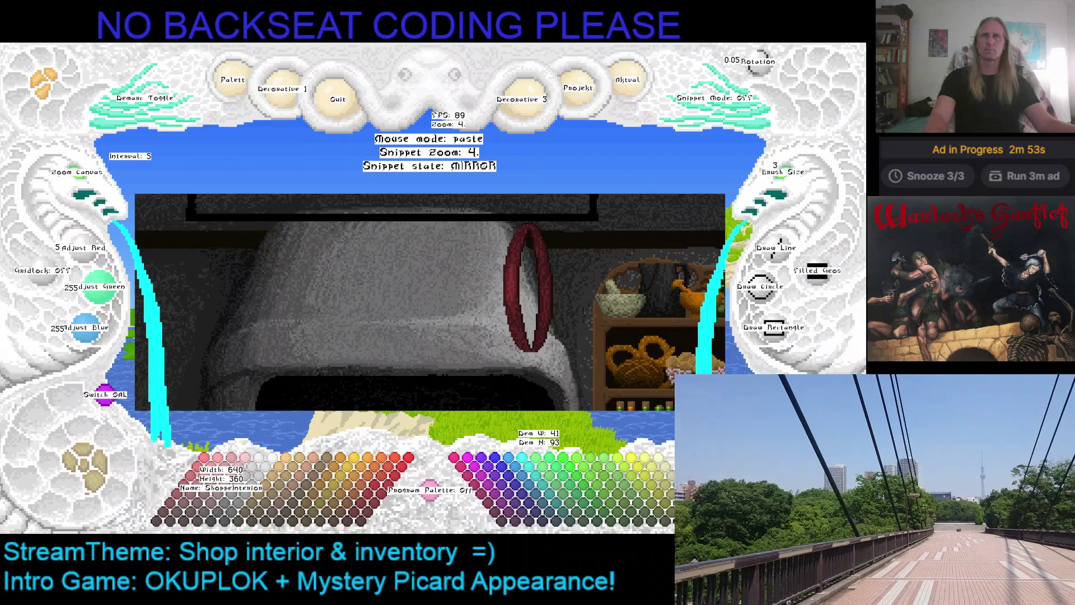
{"action": "key", "text": "z"}
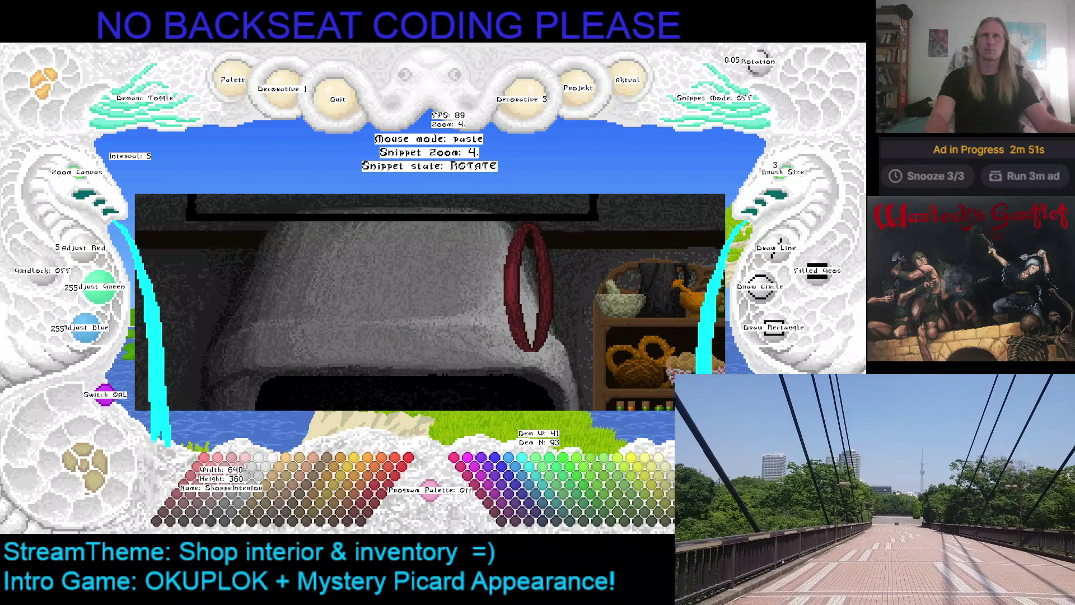
{"action": "scroll", "coordinate": [532, 302], "scroll_direction": "up", "scroll_amount": 1}
{"action": "scroll", "coordinate": [534, 297], "scroll_direction": "up", "scroll_amount": 1}
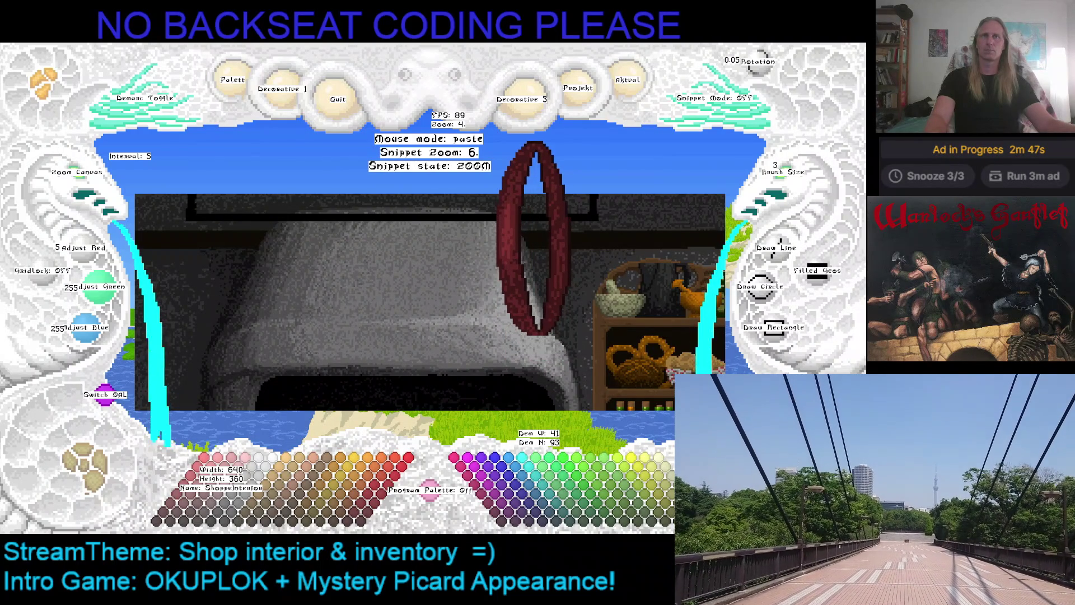
{"action": "key", "text": "Escape"}
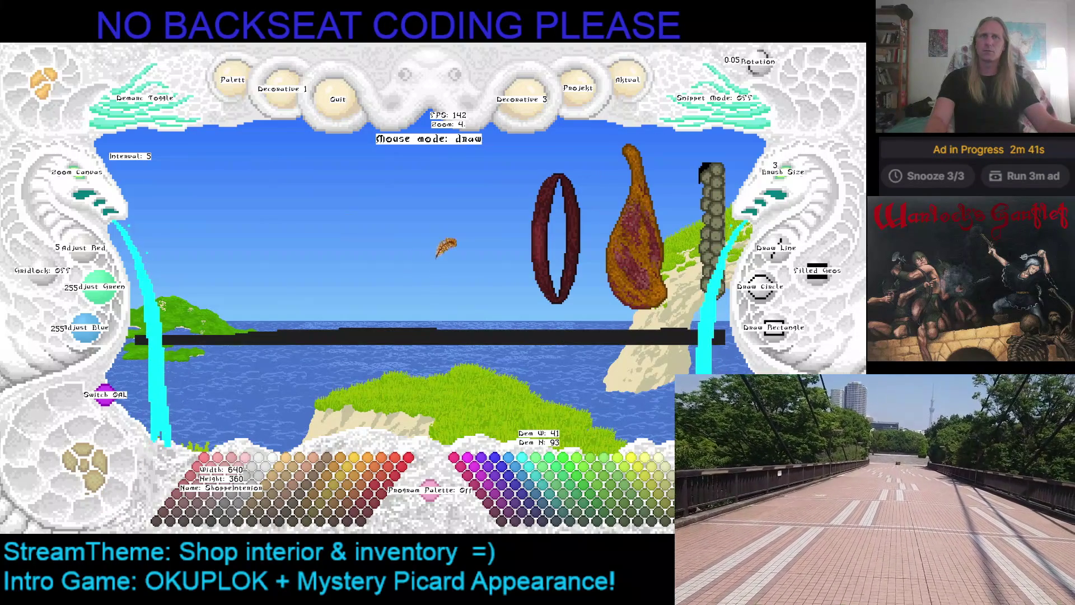
Step: Mark the red ring from its top-left to bottom-right corner and copy it as a snippet
{"action": "left_click", "coordinate": [117, 130]}
{"action": "left_click", "coordinate": [451, 202]}
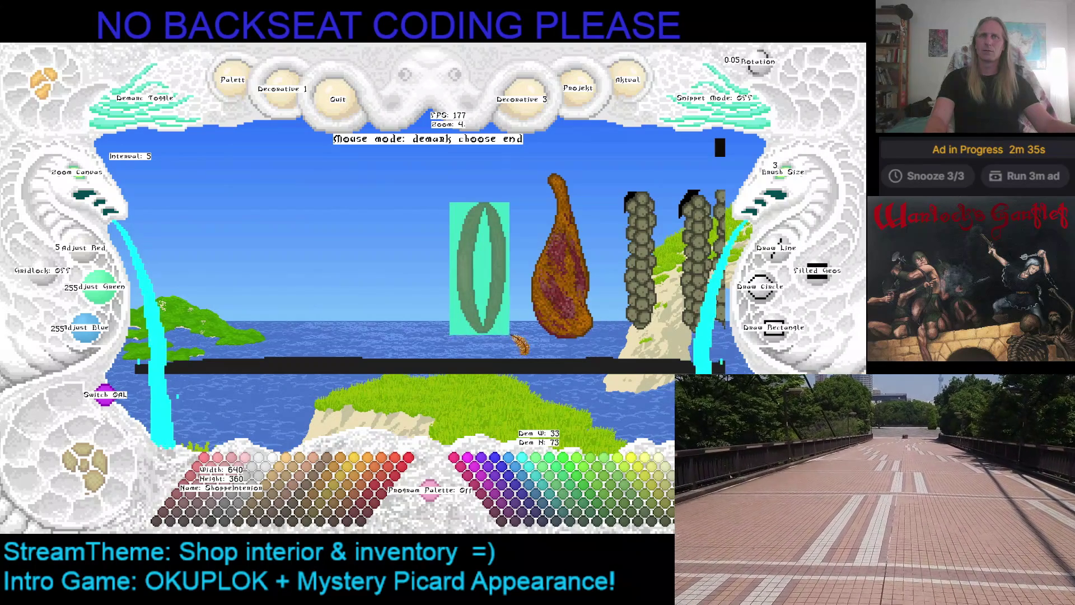
{"action": "left_click", "coordinate": [513, 335]}
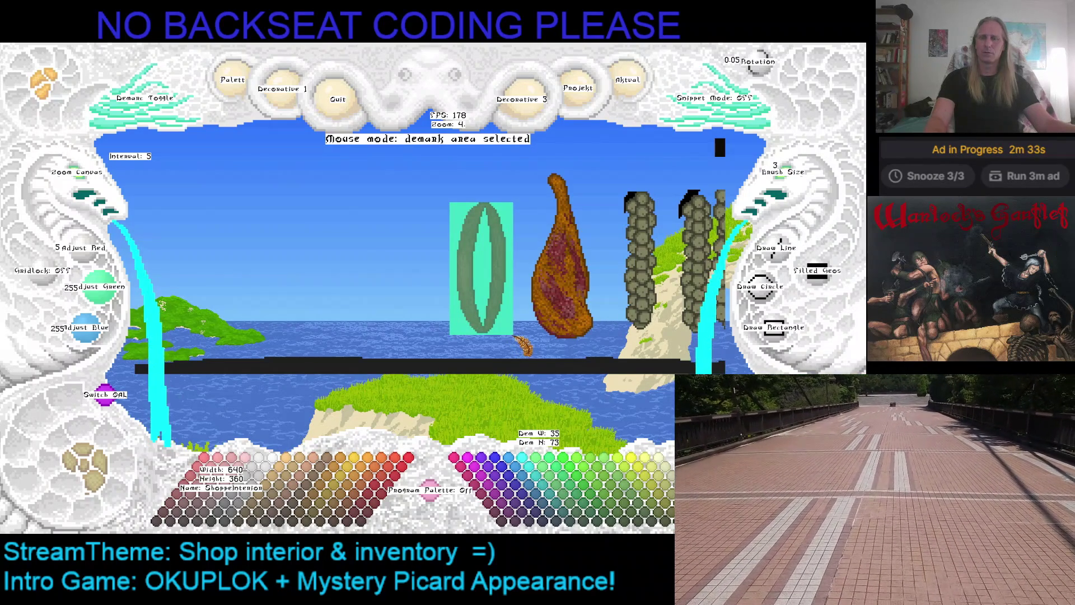
{"action": "key", "text": "ctrl+c"}
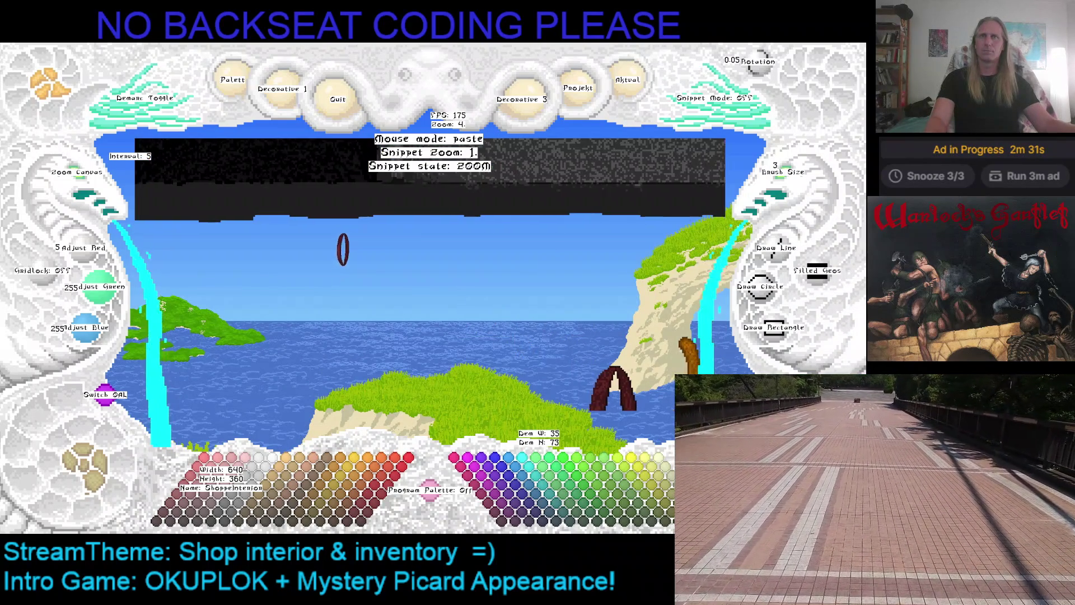
{"action": "scroll", "coordinate": [343, 249], "scroll_direction": "up", "scroll_amount": 3}
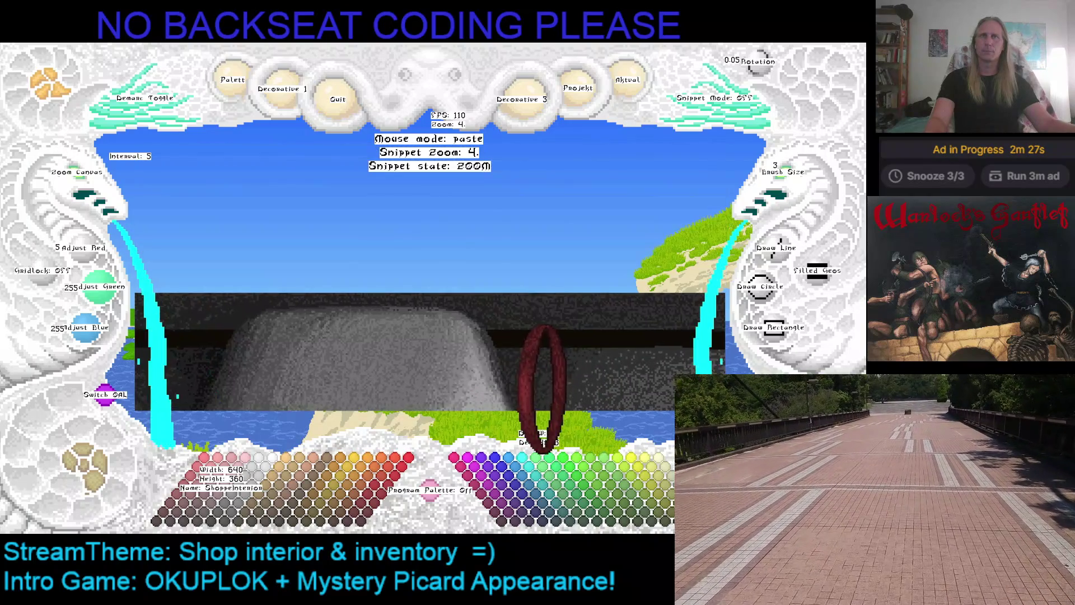
{"action": "key", "text": "Escape"}
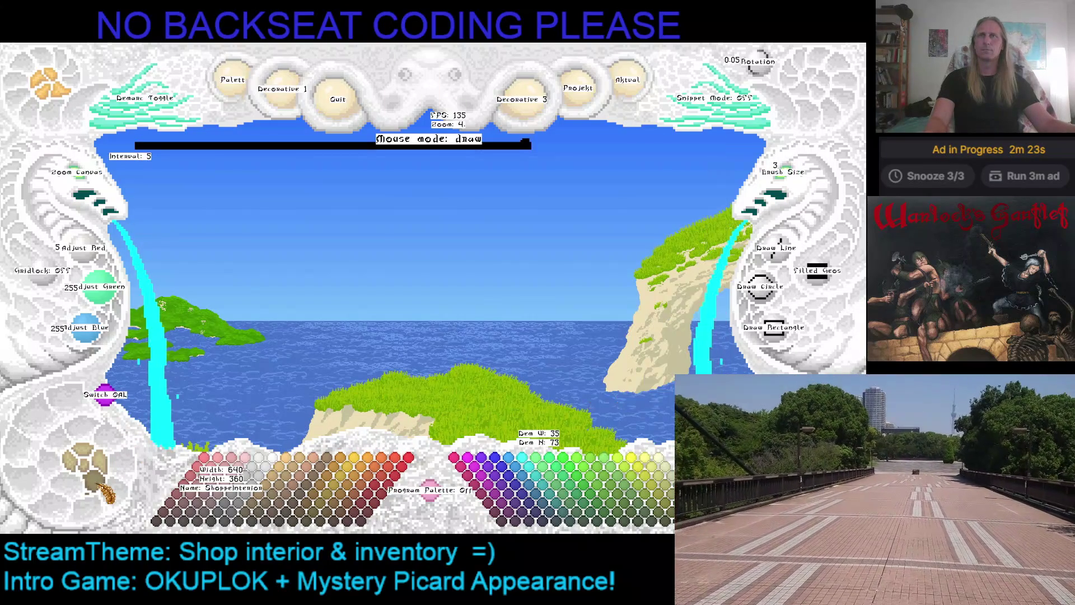
Step: Bring the red ring snippet back into the shop picture and shift the view right
{"action": "key", "text": "ctrl+v"}
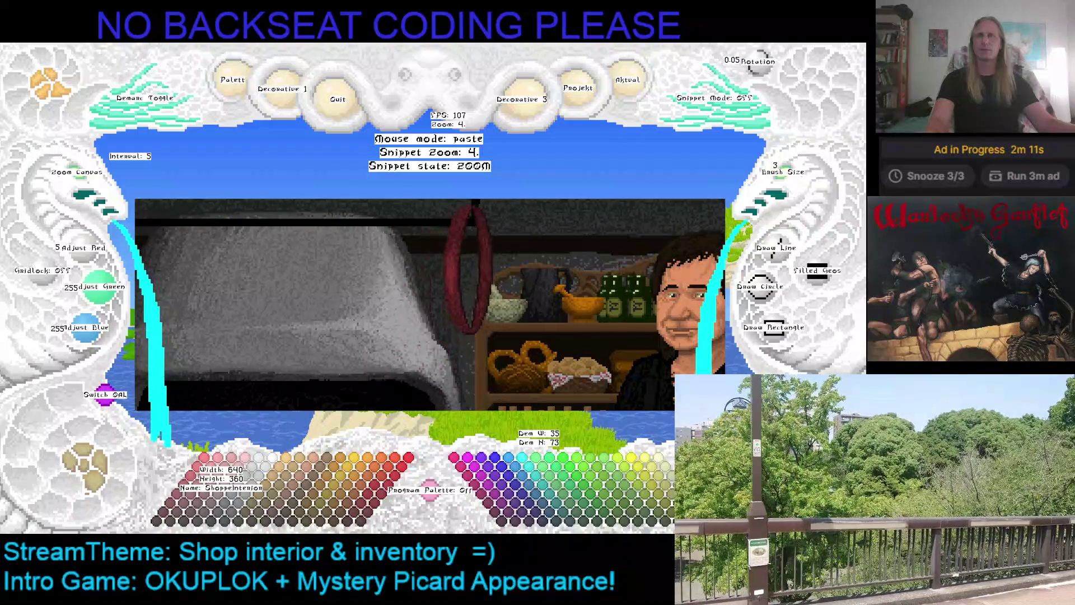
{"action": "key", "text": "Left"}
{"action": "key", "text": "Left"}
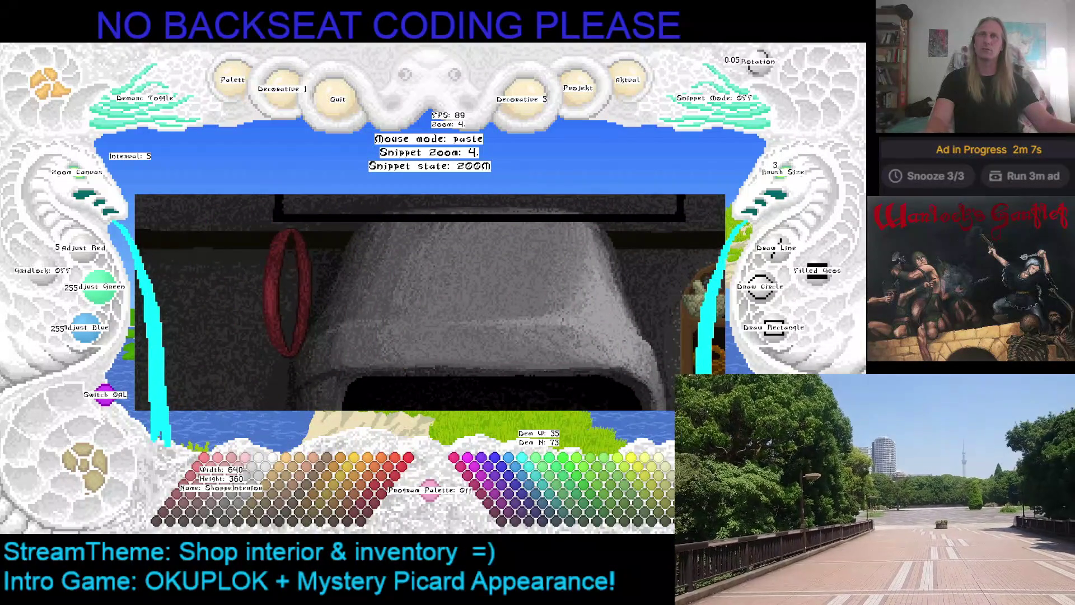